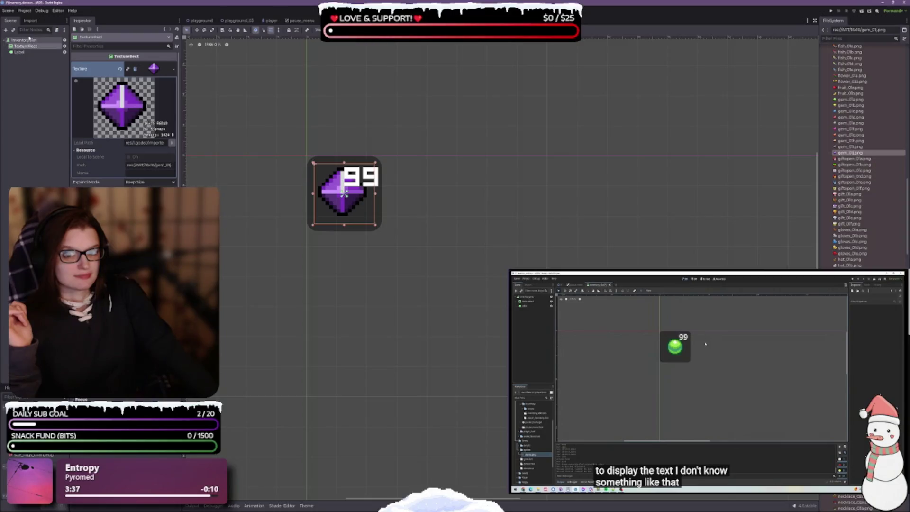
# Step: Select the 99 count label and raise its top edge above the purple gem
pyautogui.click(29, 41)
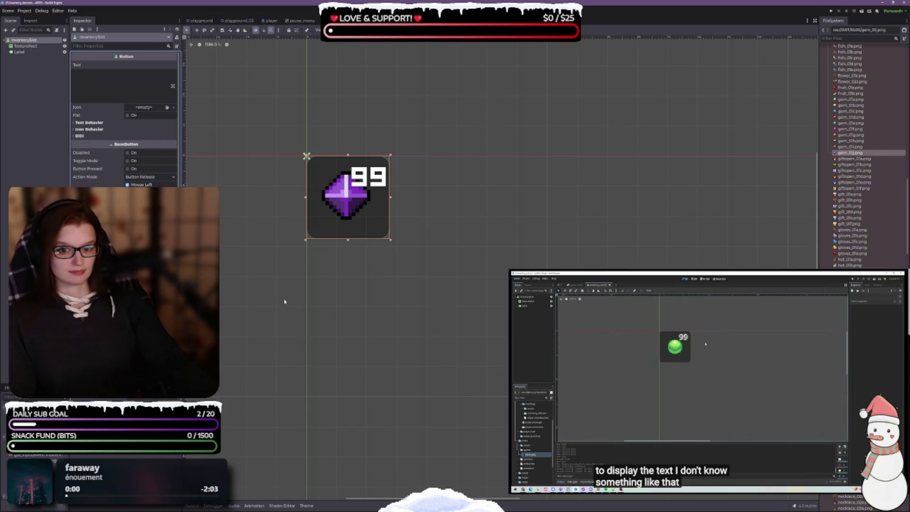
pyautogui.click(36, 52)
pyautogui.click(36, 54)
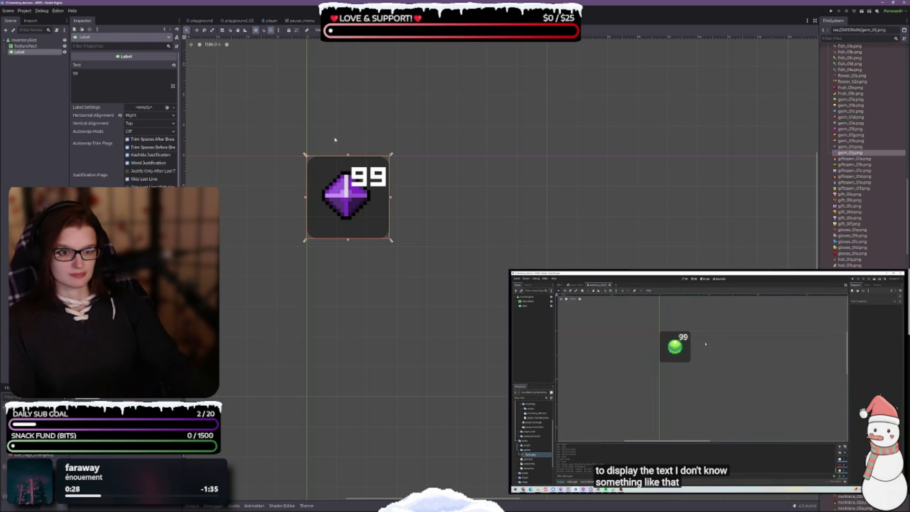
pyautogui.moveTo(348, 155)
pyautogui.mouseDown()
pyautogui.moveTo(348, 134)
pyautogui.moveTo(349, 148)
pyautogui.moveTo(392, 133)
pyautogui.mouseUp()
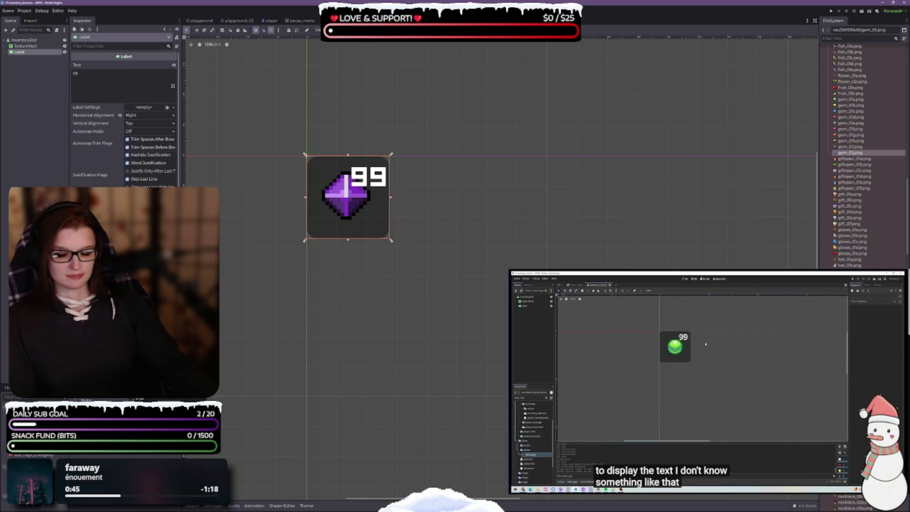
pyautogui.scroll(-4, 125, 119)
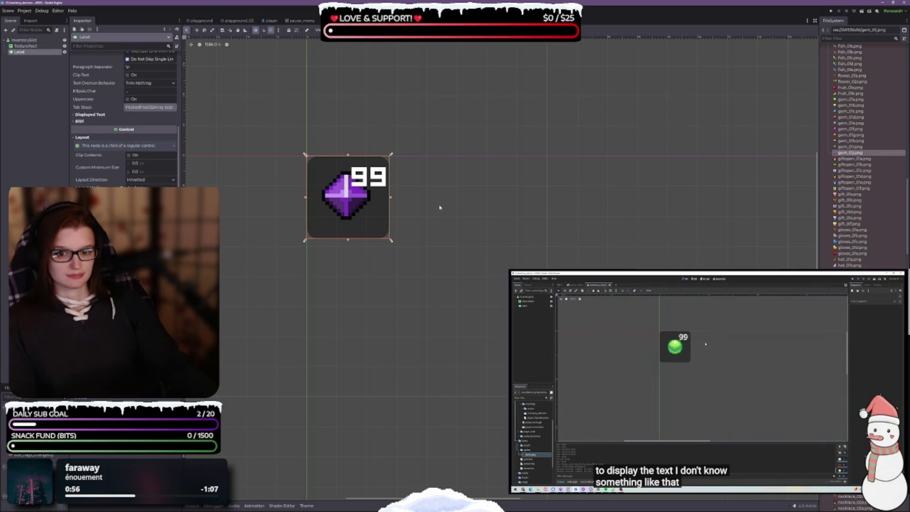
pyautogui.hotkey('ctrl', 'z')
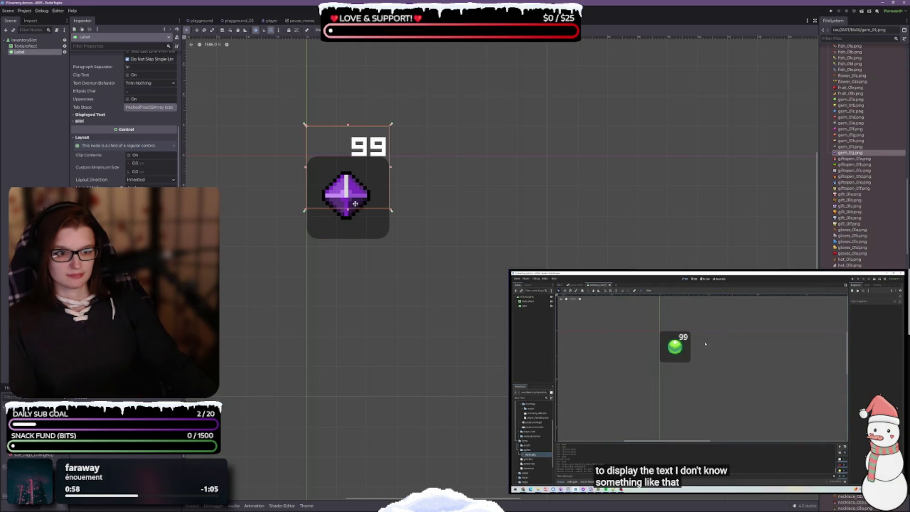
pyautogui.hotkey('ctrl', 'shift', 'z')
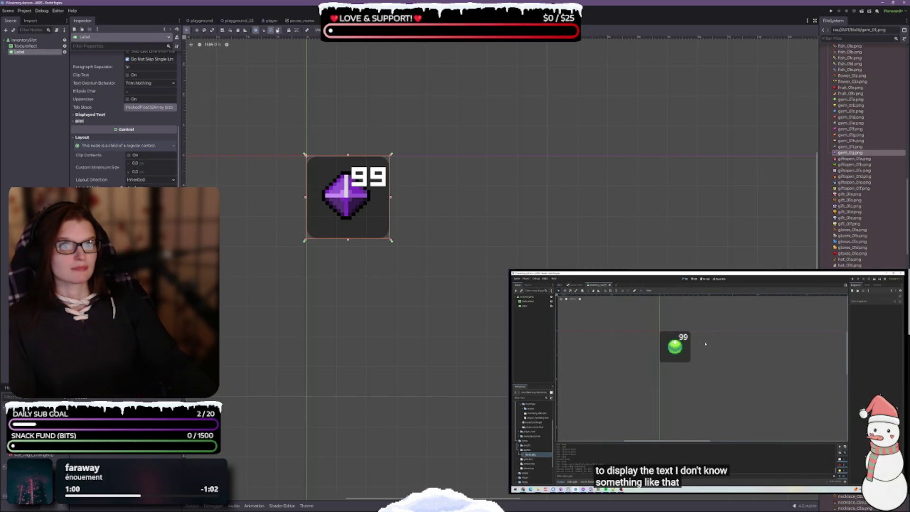
# Step: Toggle grid snap and move the 99 label up into the slot's top-right corner
pyautogui.click(271, 30)
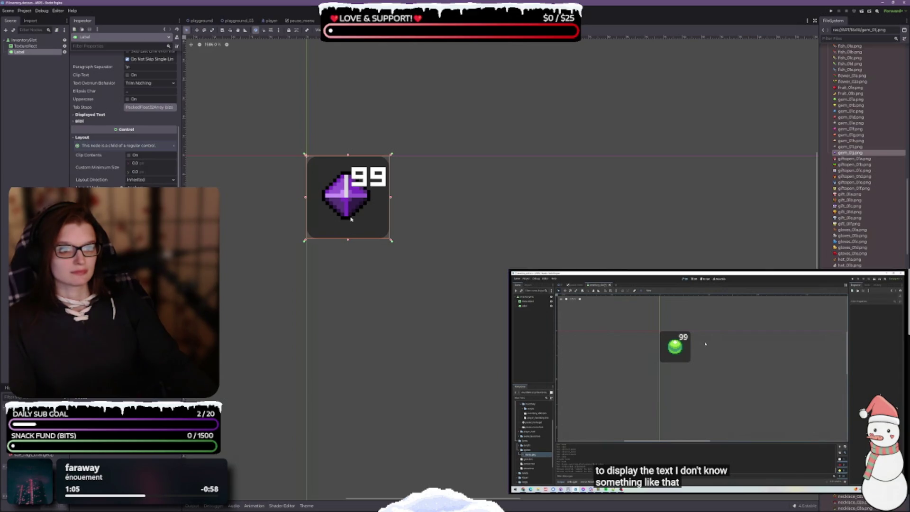
pyautogui.moveTo(351, 219); pyautogui.dragTo(348, 208)
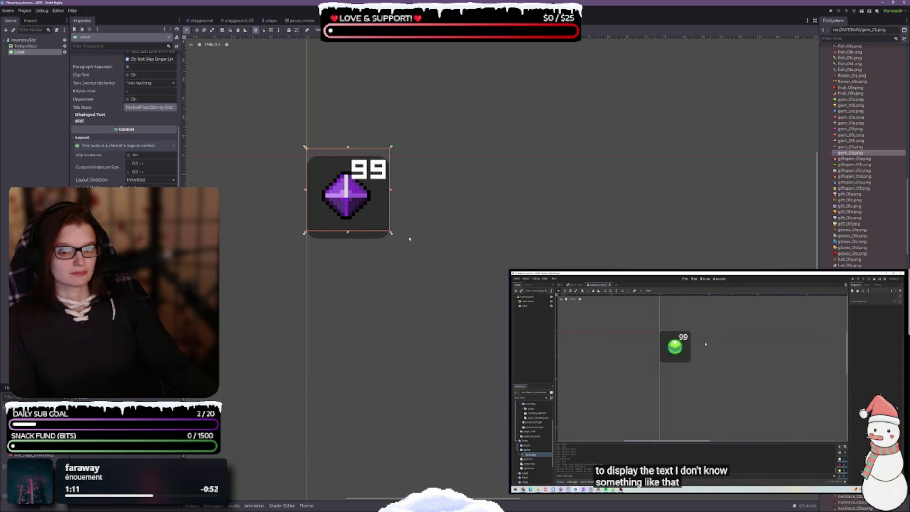
pyautogui.click(459, 288)
pyautogui.scroll(-5, 462, 278)
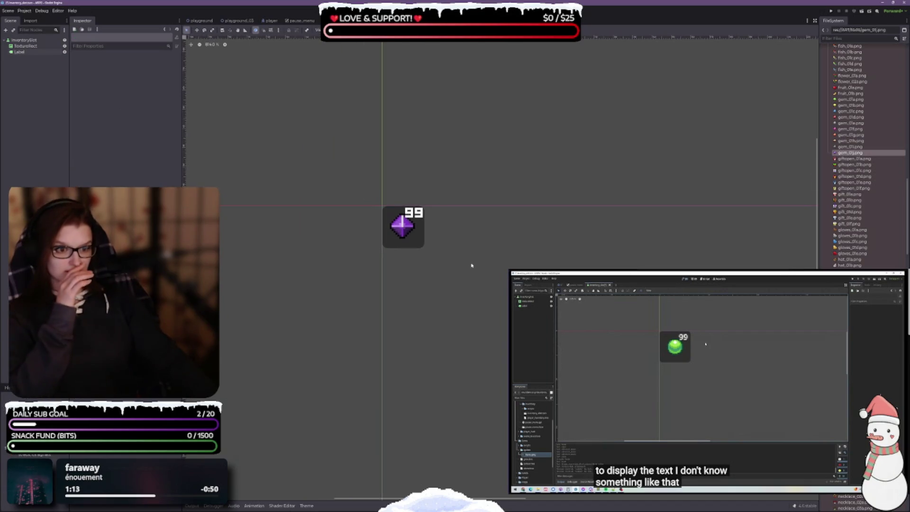
# Step: Zoom the viewport around the slot and enable Use Grid Snap
pyautogui.hscroll(5, 447, 271)
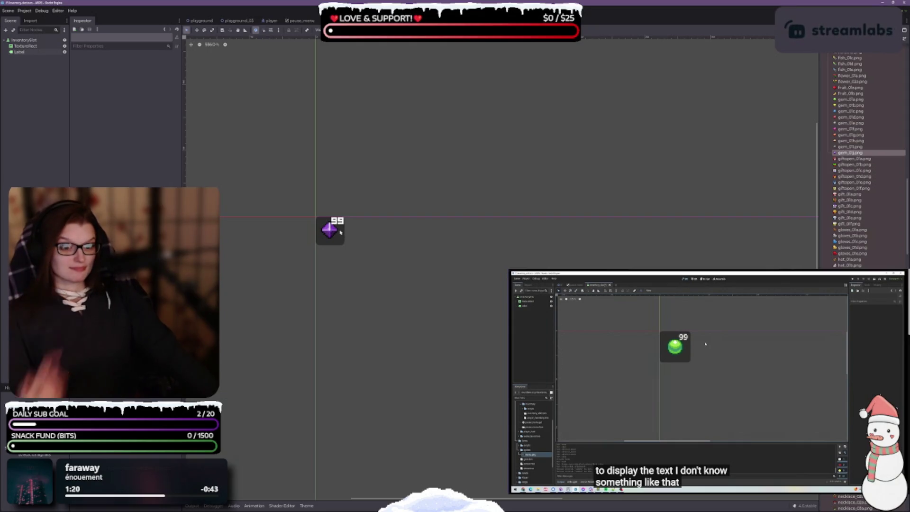
pyautogui.scroll(2, 340, 233)
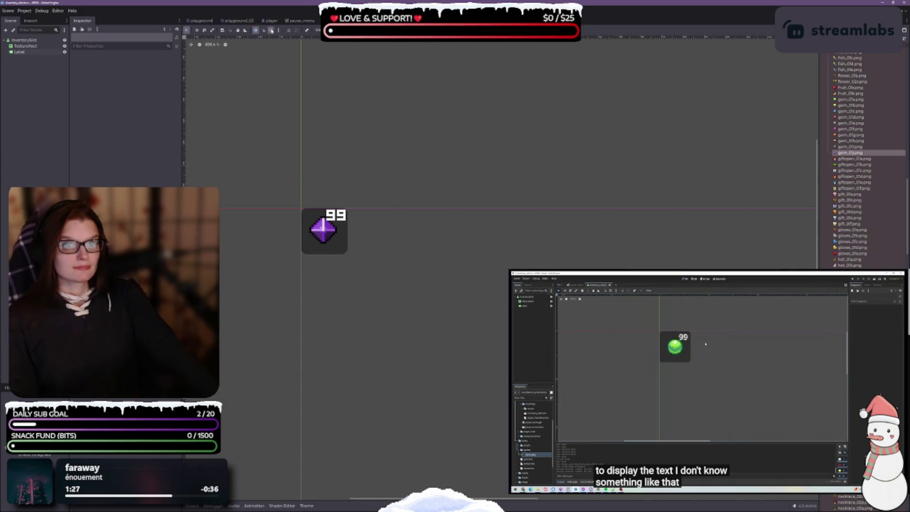
pyautogui.click(271, 30)
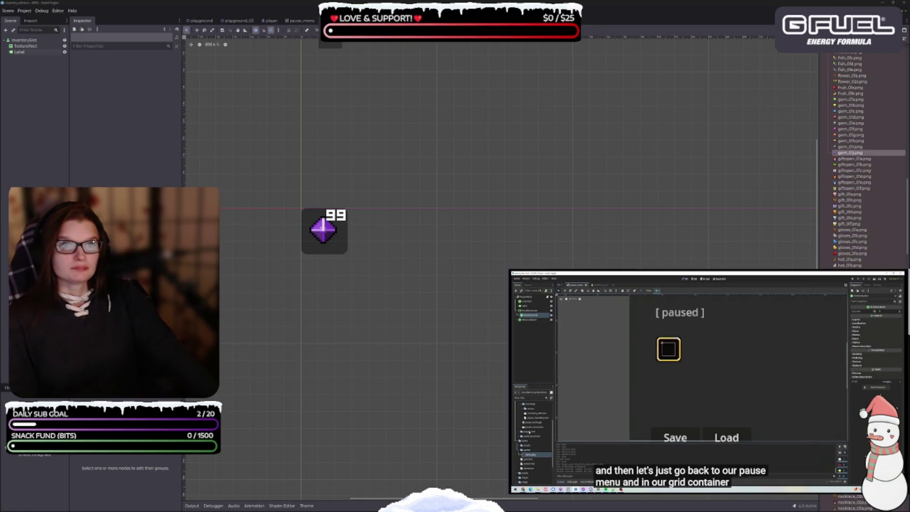
# Step: Open the inventory window scene and drop an inventory_slot.tscn instance into GridContainer
pyautogui.click(28, 58)
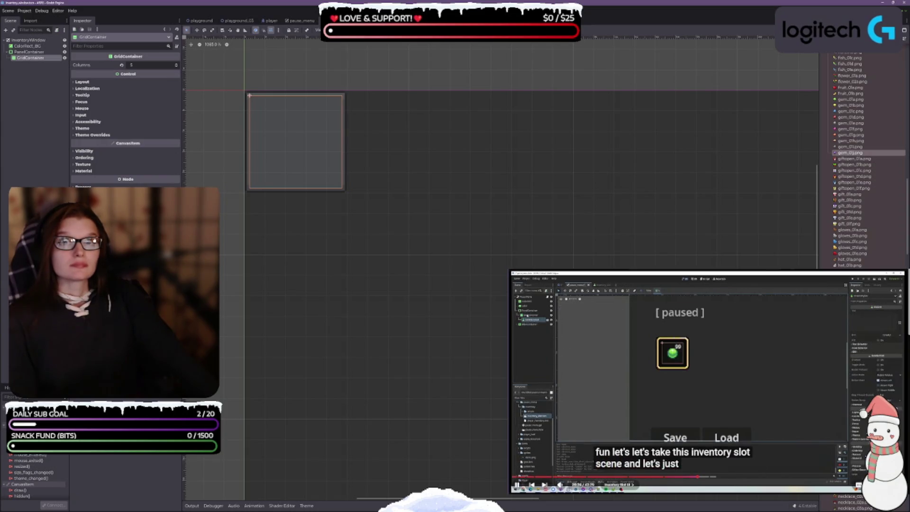
pyautogui.scroll(-10, 869, 161)
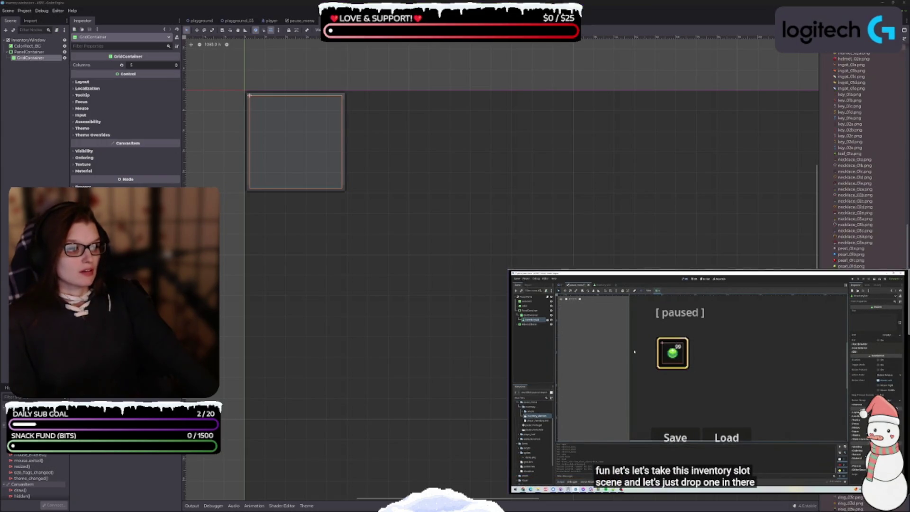
pyautogui.scroll(-10, 868, 161)
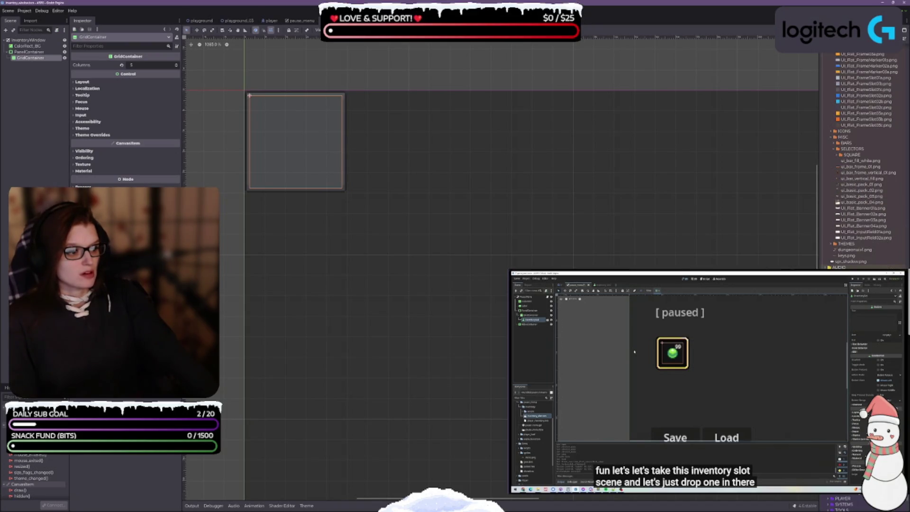
pyautogui.moveTo(867, 190)
pyautogui.mouseDown()
pyautogui.moveTo(473, 283)
pyautogui.moveTo(237, 189)
pyautogui.moveTo(71, 70)
pyautogui.moveTo(27, 62)
pyautogui.mouseUp()
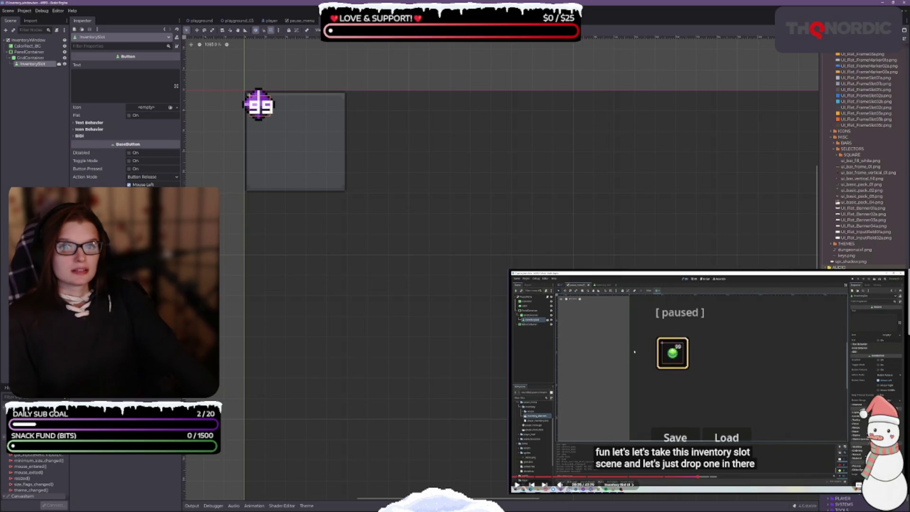
pyautogui.click(719, 359)
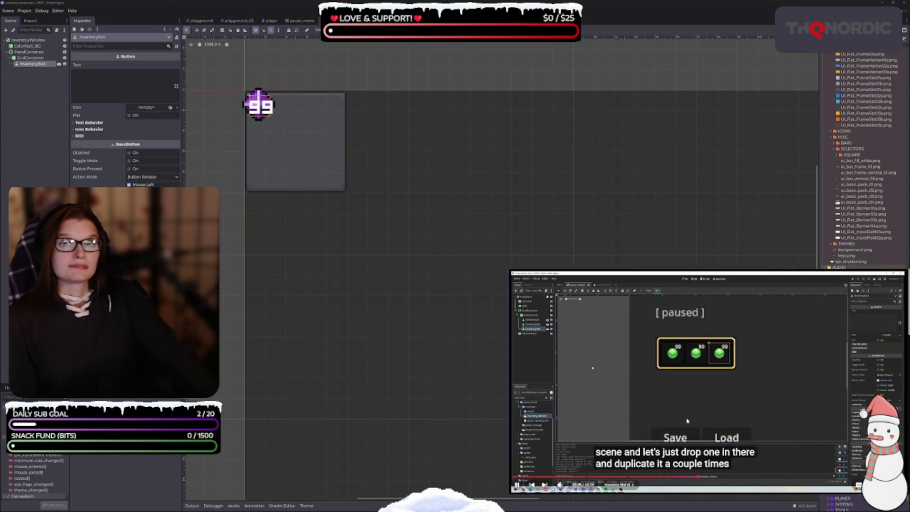
pyautogui.click(681, 376)
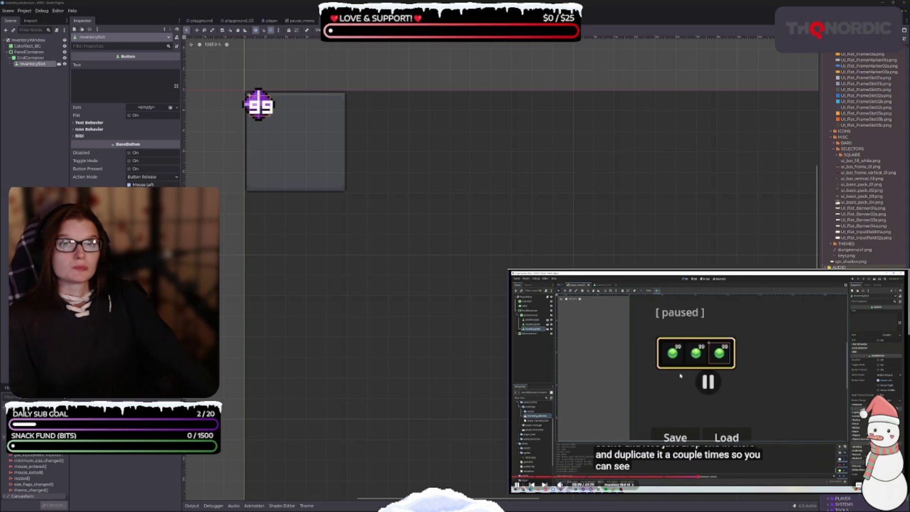
# Step: Duplicate the new InventorySlot so three 99-count gem slots line up in a row
pyautogui.click(31, 57)
pyautogui.click(33, 64)
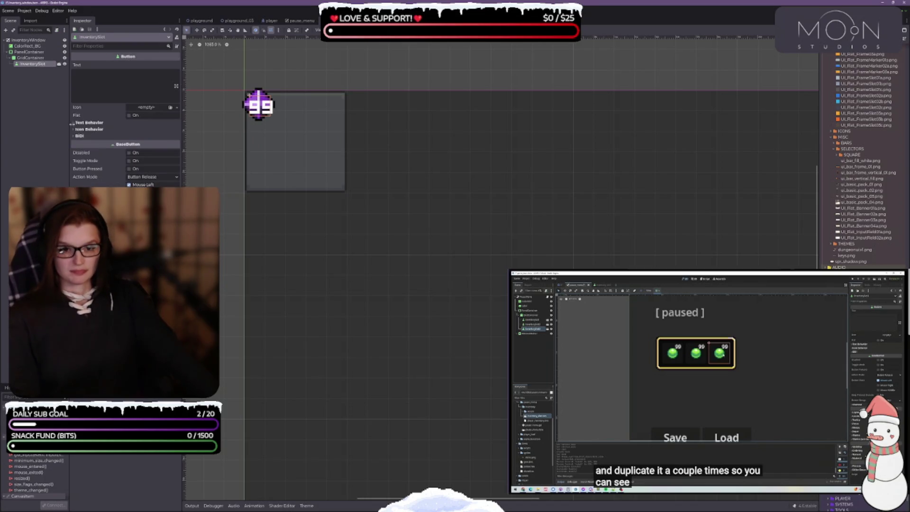
pyautogui.hotkey('ctrl', 'd')
pyautogui.hotkey('ctrl', 'd')
pyautogui.moveTo(687, 403)
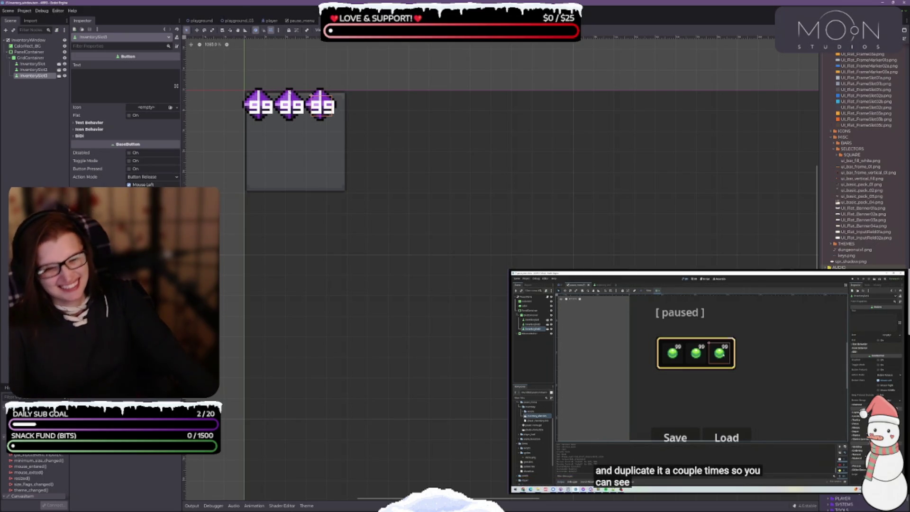
pyautogui.scroll(3, 312, 143)
pyautogui.scroll(-1, 312, 143)
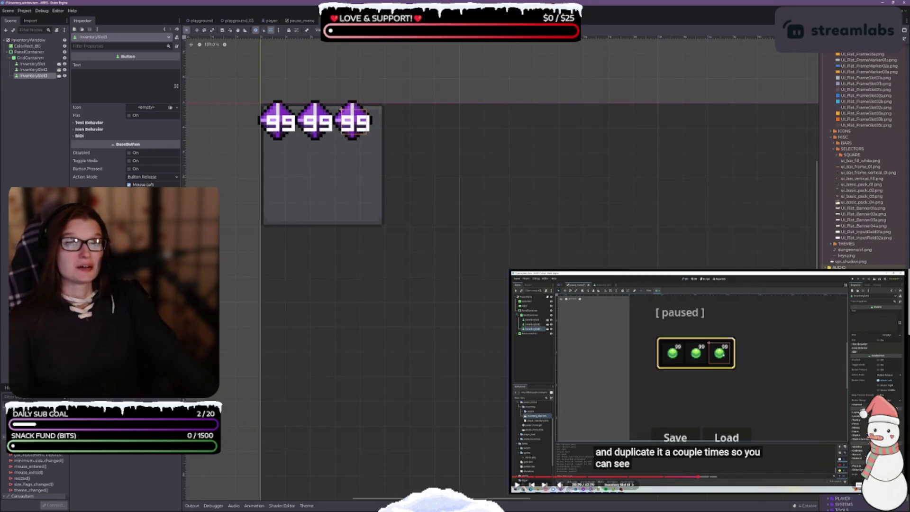
# Step: Set GridContainer Columns to 5, duplicate slots up to seven, then open the InventorySlot scene
pyautogui.click(40, 58)
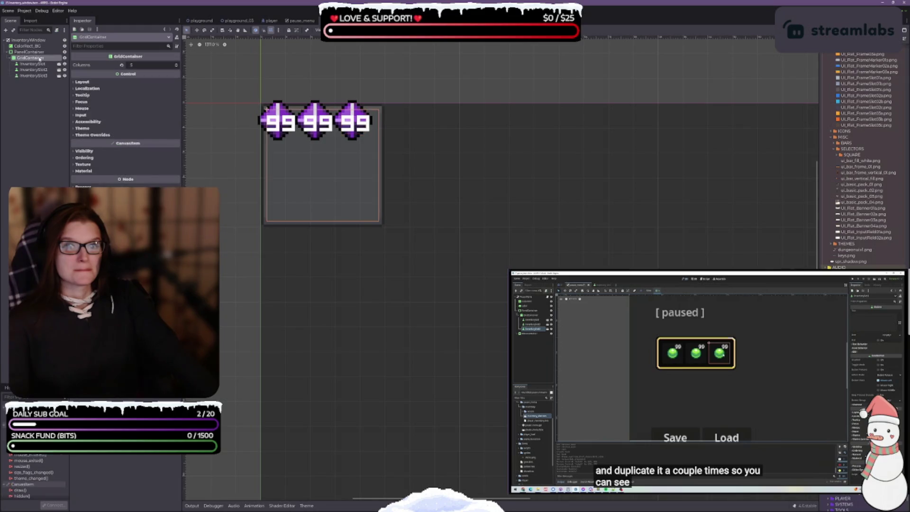
pyautogui.click(81, 82)
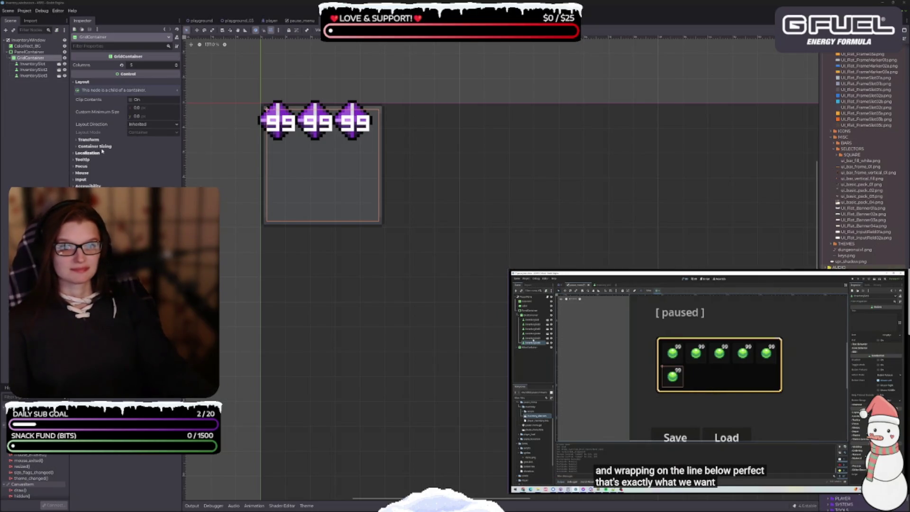
pyautogui.click(32, 75)
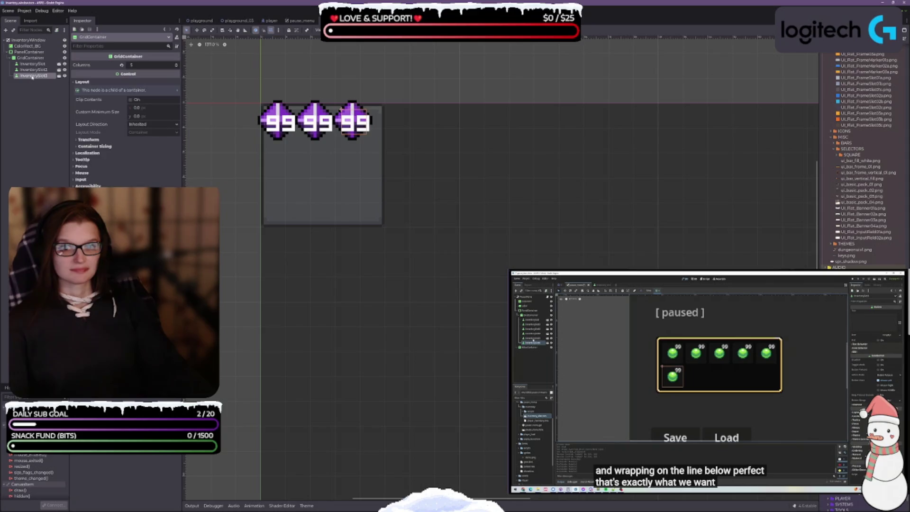
pyautogui.hotkey('ctrl', 'd')
pyautogui.hotkey('ctrl', 'd')
pyautogui.hotkey('ctrl', 'd')
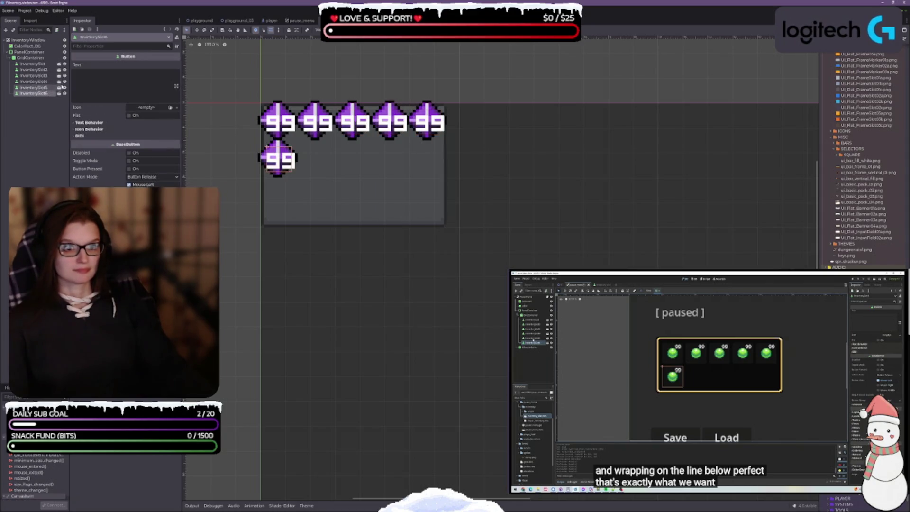
pyautogui.hotkey('ctrl', 'd')
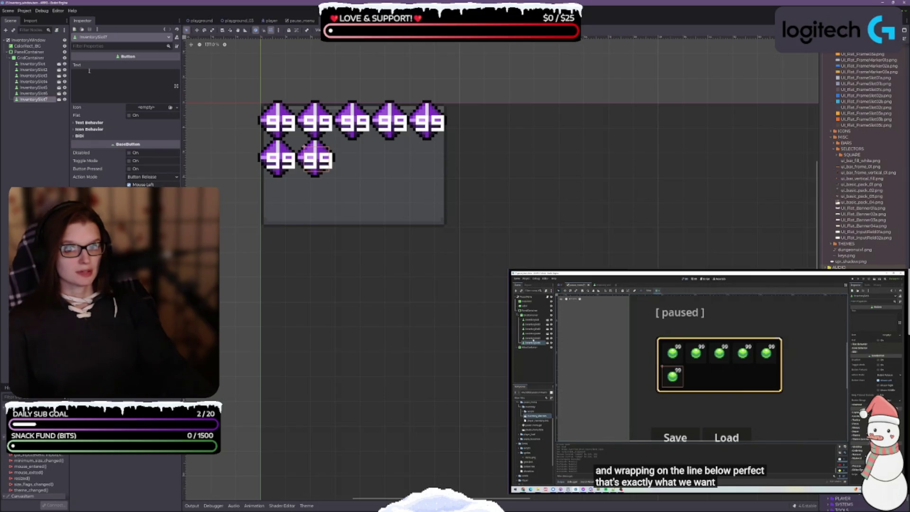
pyautogui.click(36, 64)
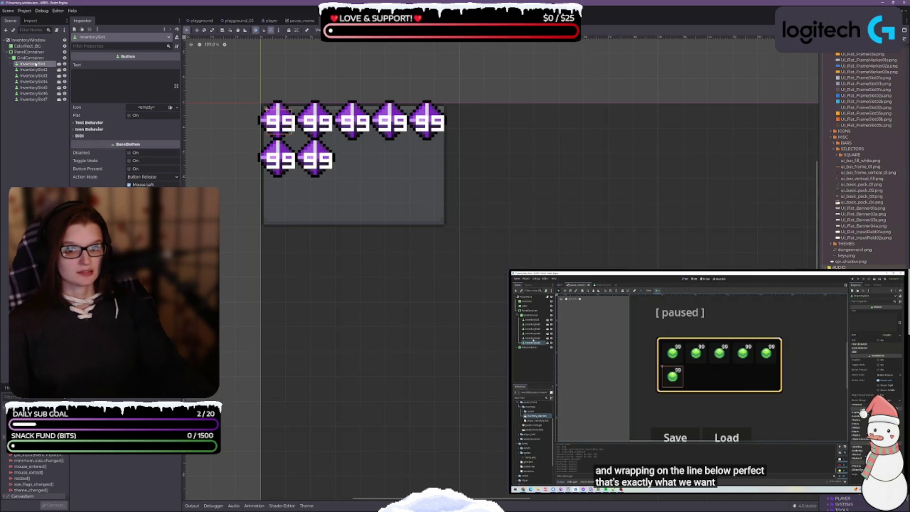
pyautogui.click(59, 63)
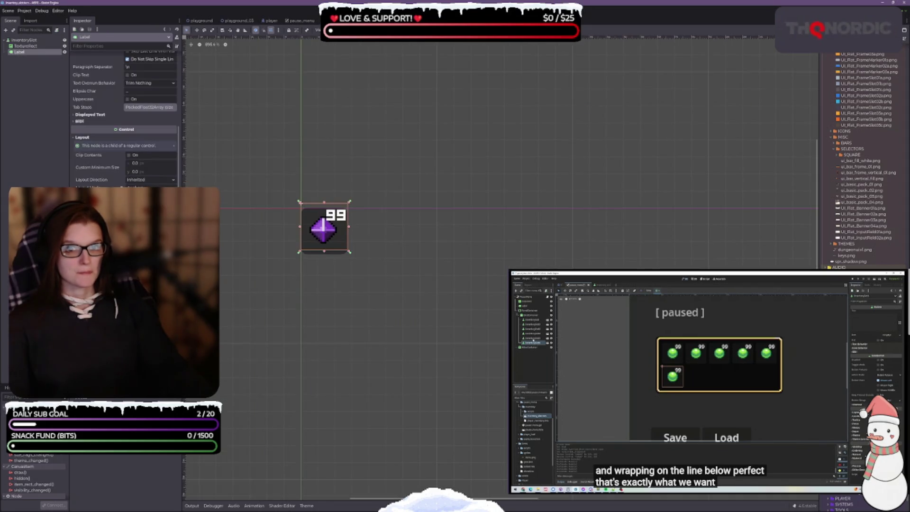
# Step: Inspect the slot's root and TextureRect nodes, then switch back to the inventory_window scene
pyautogui.click(27, 40)
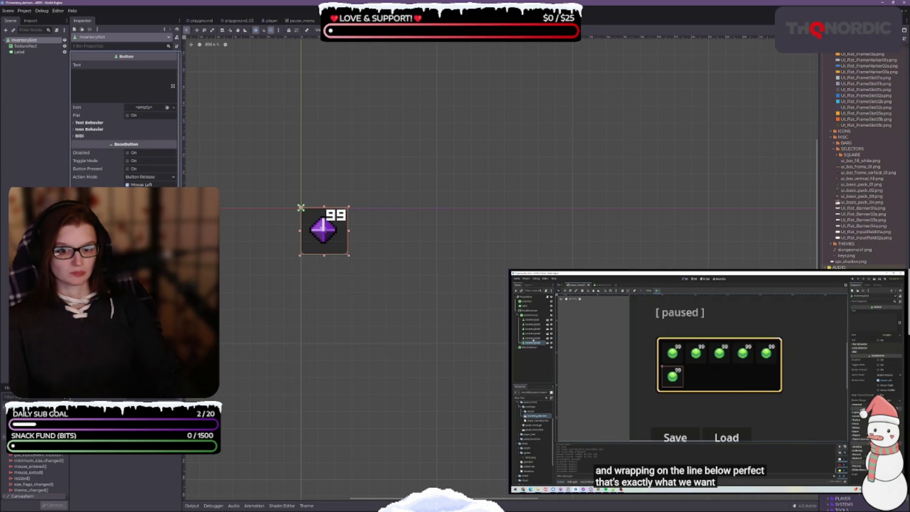
pyautogui.click(24, 47)
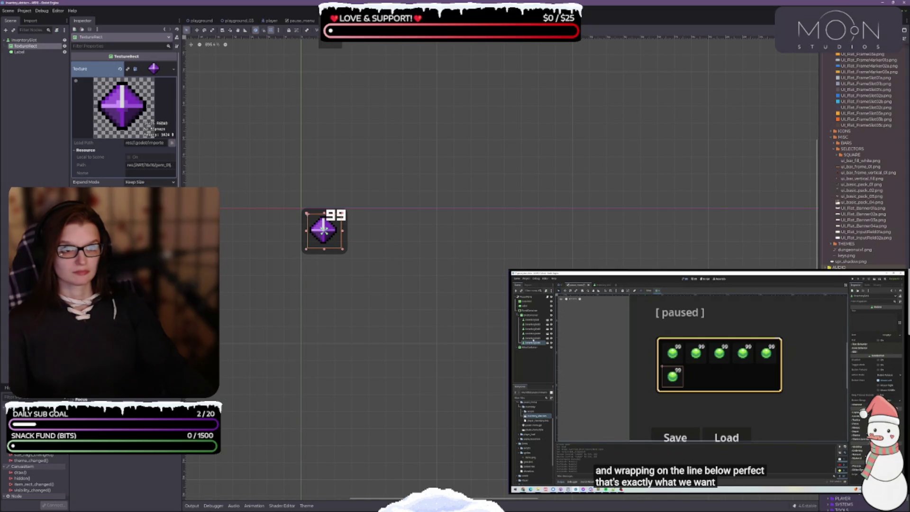
pyautogui.click(330, 22)
pyautogui.scroll(-4, 410, 212)
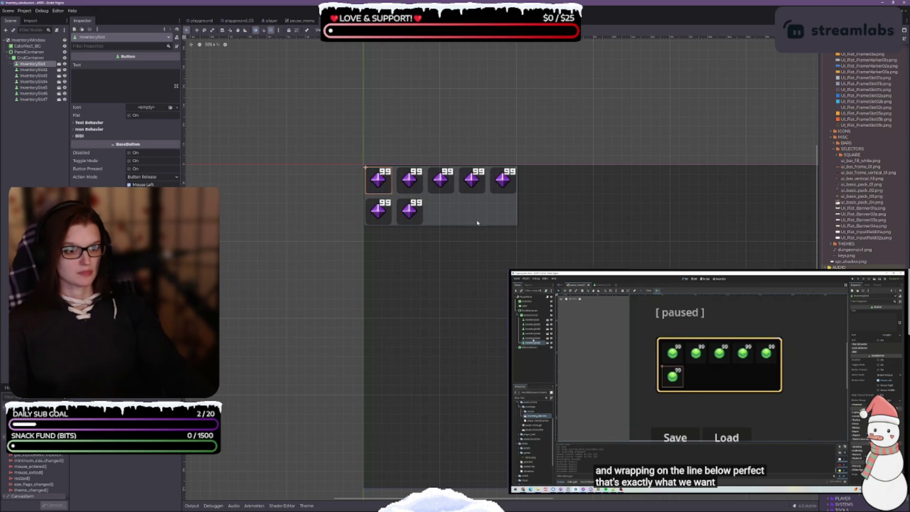
# Step: Select the PanelContainer around the grid and expand Theme Overrides > Styles > Panel
pyautogui.scroll(3, 470, 212)
pyautogui.scroll(2, 448, 203)
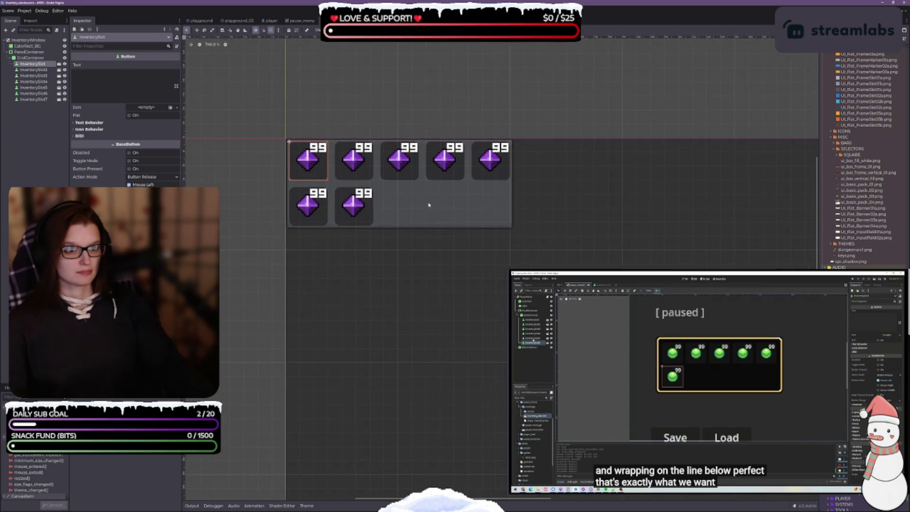
pyautogui.click(30, 57)
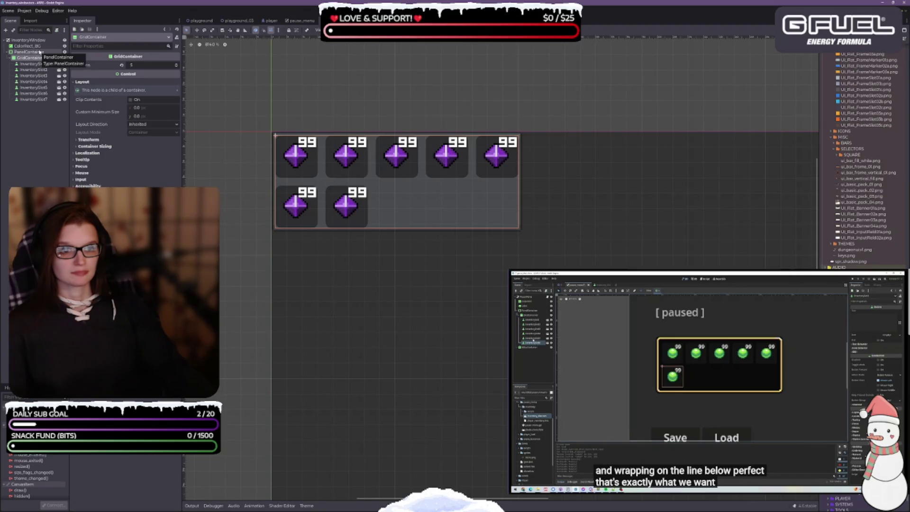
pyautogui.click(40, 52)
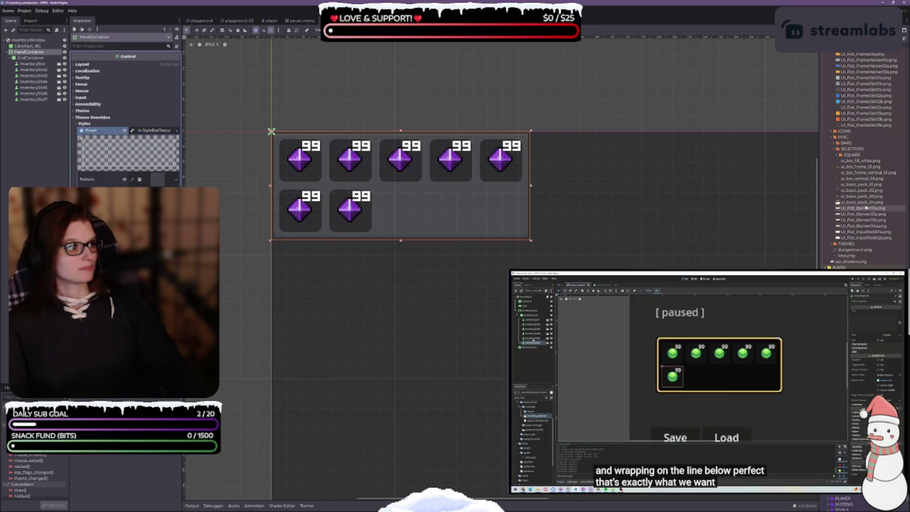
# Step: Set UI_Flat_Frame01a.png as the panel texture, try an orange frame, then restore the grey one
pyautogui.scroll(10, 864, 205)
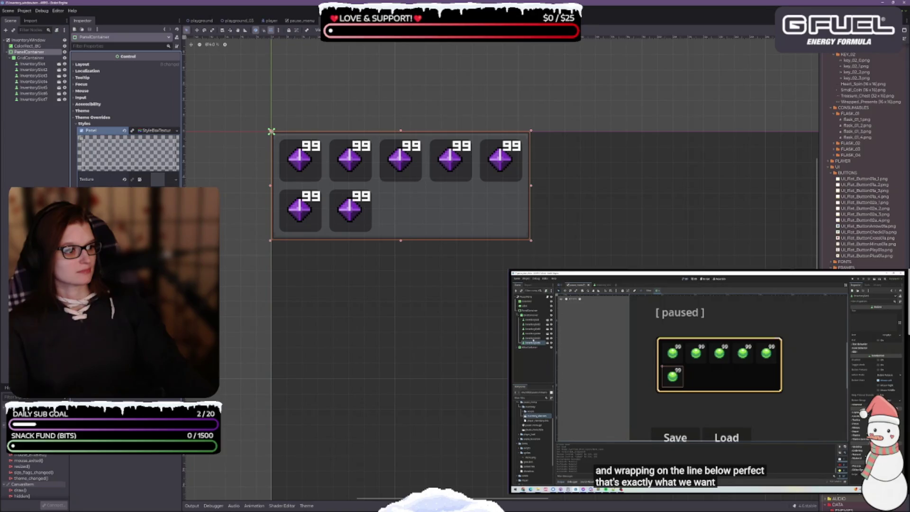
pyautogui.moveTo(853, 280)
pyautogui.mouseDown()
pyautogui.moveTo(568, 199)
pyautogui.moveTo(158, 180)
pyautogui.mouseUp()
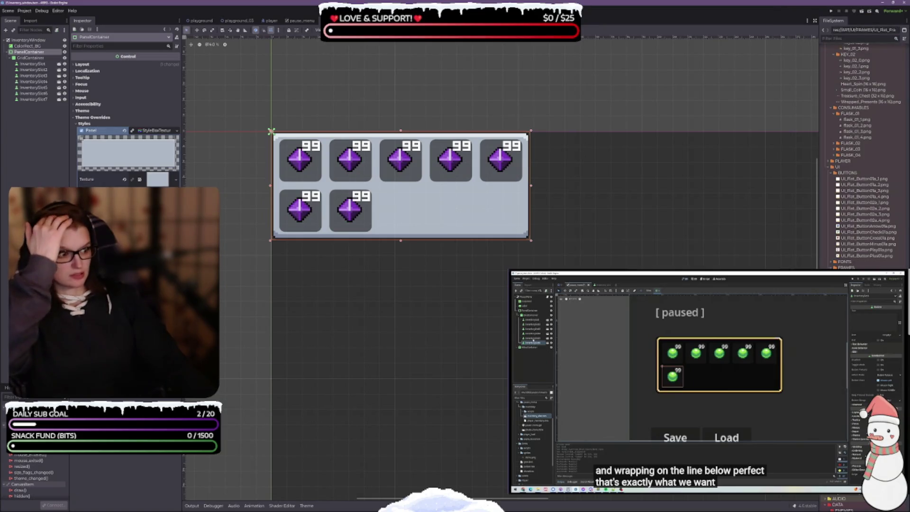
pyautogui.moveTo(862, 275)
pyautogui.mouseDown()
pyautogui.moveTo(187, 93)
pyautogui.moveTo(158, 179)
pyautogui.mouseUp()
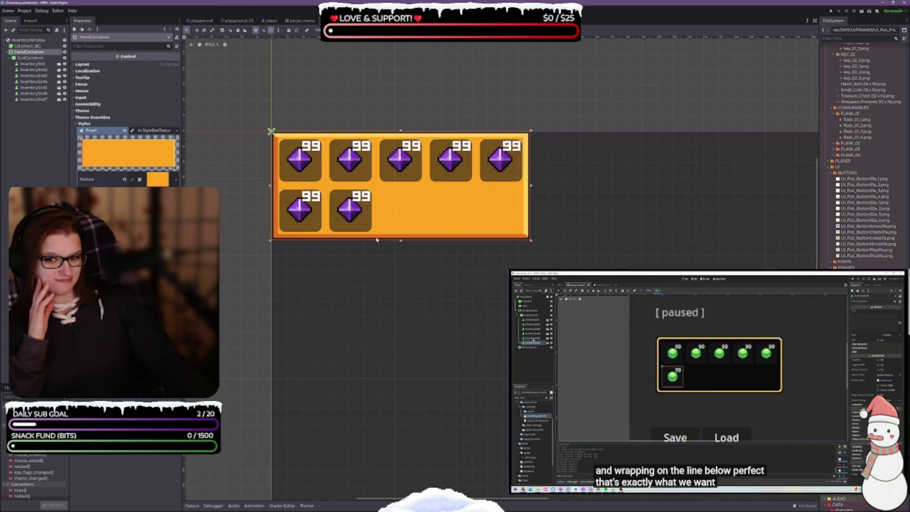
pyautogui.moveTo(867, 213)
pyautogui.mouseDown()
pyautogui.moveTo(408, 199)
pyautogui.moveTo(246, 156)
pyautogui.moveTo(155, 182)
pyautogui.mouseUp()
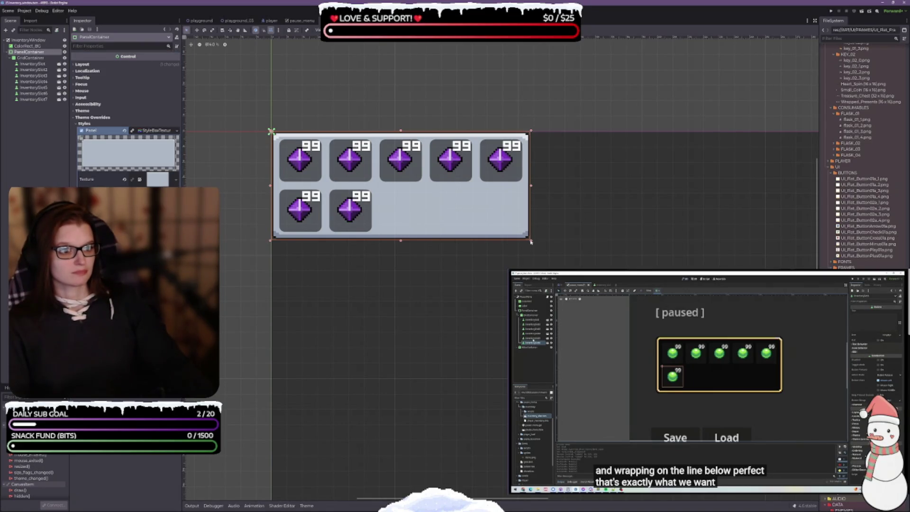
# Step: Enlarge the PanelContainer toward the bottom-right and remove its StyleBoxTexture frame
pyautogui.moveTo(531, 242)
pyautogui.mouseDown()
pyautogui.moveTo(533, 289)
pyautogui.moveTo(594, 315)
pyautogui.moveTo(597, 332)
pyautogui.moveTo(613, 332)
pyautogui.moveTo(563, 274)
pyautogui.moveTo(565, 240)
pyautogui.moveTo(564, 252)
pyautogui.moveTo(534, 255)
pyautogui.mouseUp()
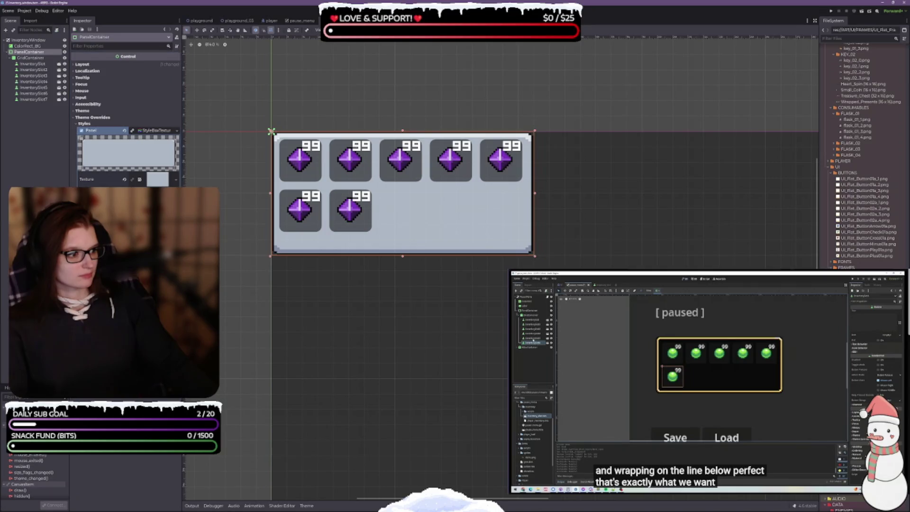
pyautogui.click(159, 179)
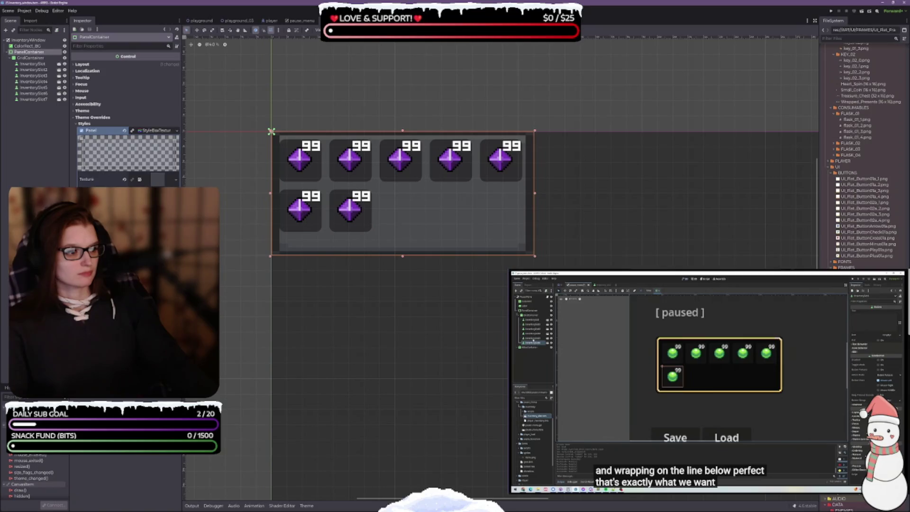
pyautogui.moveTo(848, 498)
pyautogui.mouseDown()
pyautogui.moveTo(398, 264)
pyautogui.moveTo(218, 186)
pyautogui.moveTo(159, 180)
pyautogui.mouseUp()
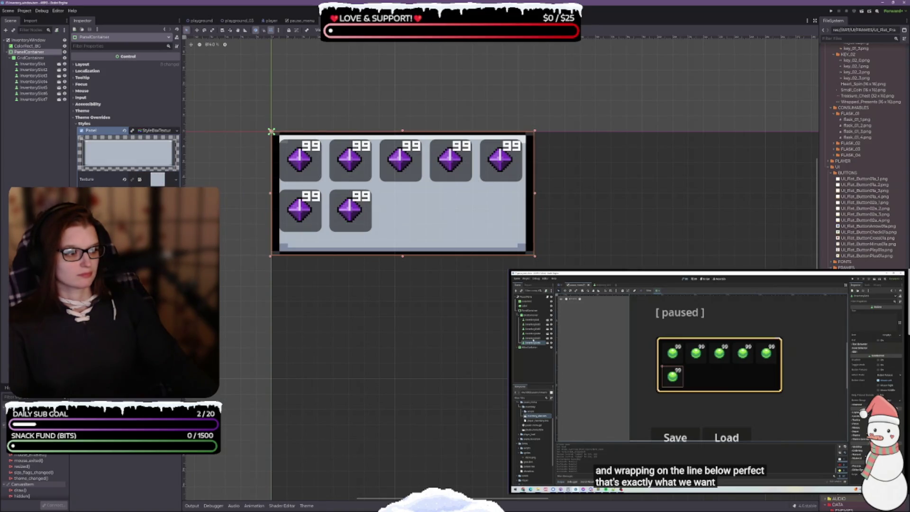
pyautogui.hotkey('ctrl', 'z')
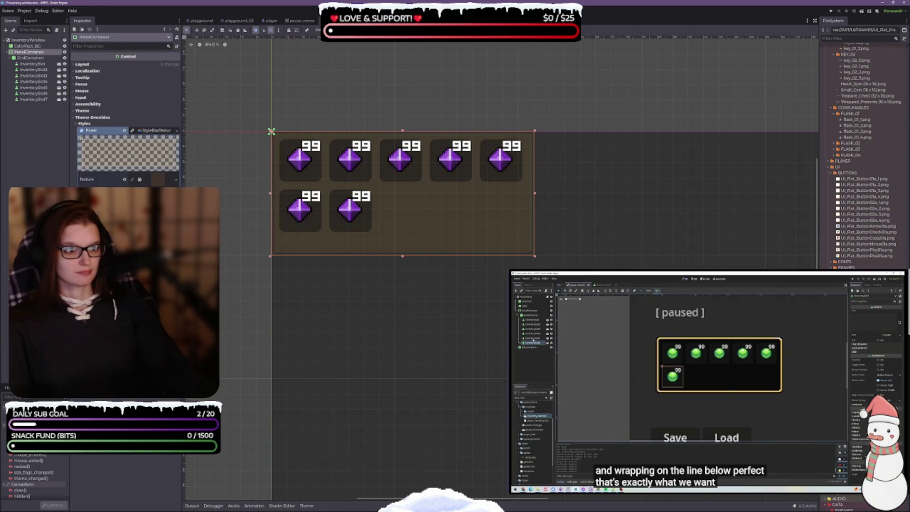
# Step: Select the ColorRect_BG background node with its Full Rect, 480 × 270 layout
pyautogui.moveTo(396, 156); pyautogui.dragTo(376, 134)
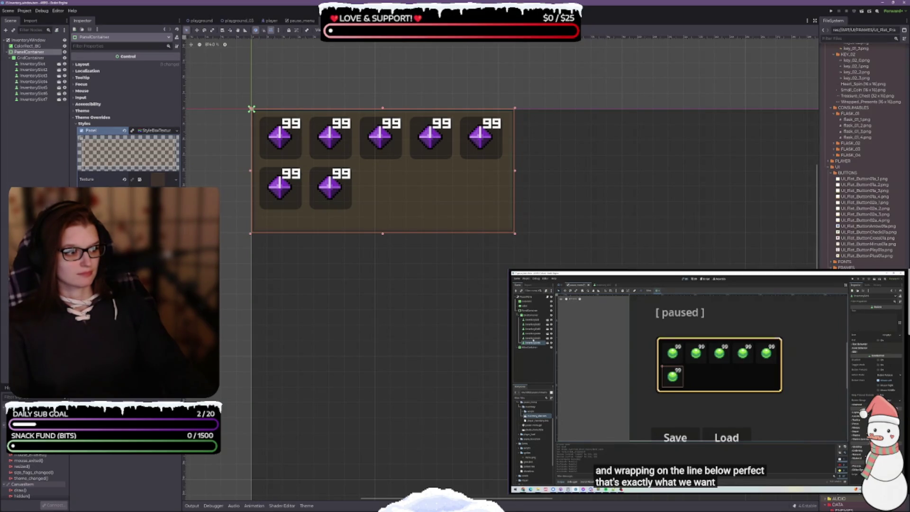
pyautogui.click(550, 258)
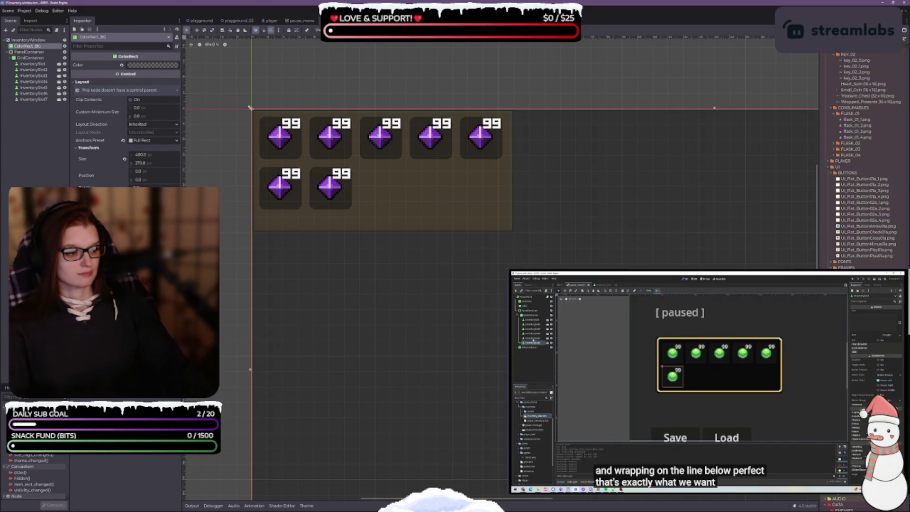
pyautogui.scroll(-10, 867, 157)
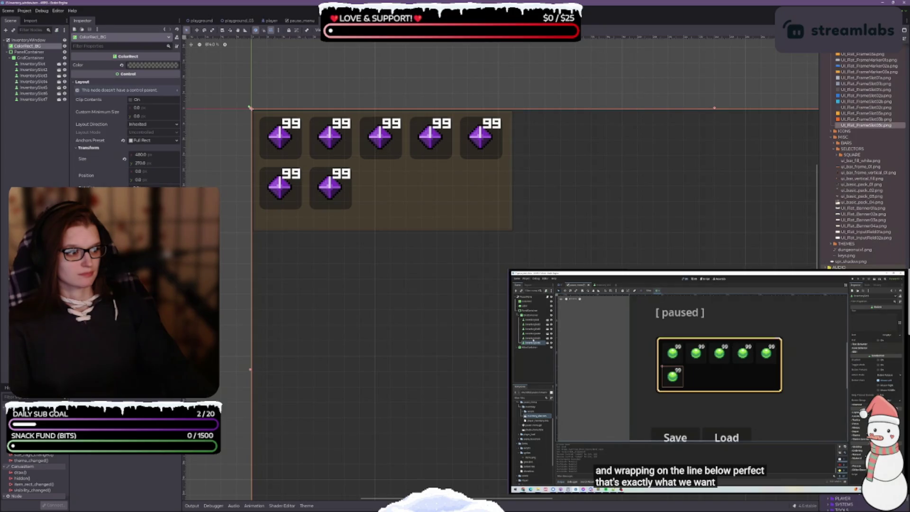
pyautogui.scroll(5, 867, 161)
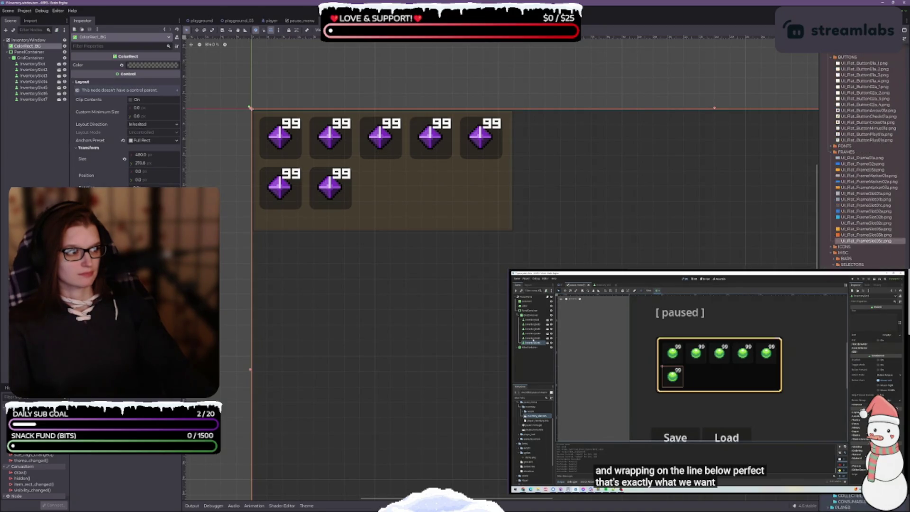
pyautogui.scroll(3, 868, 161)
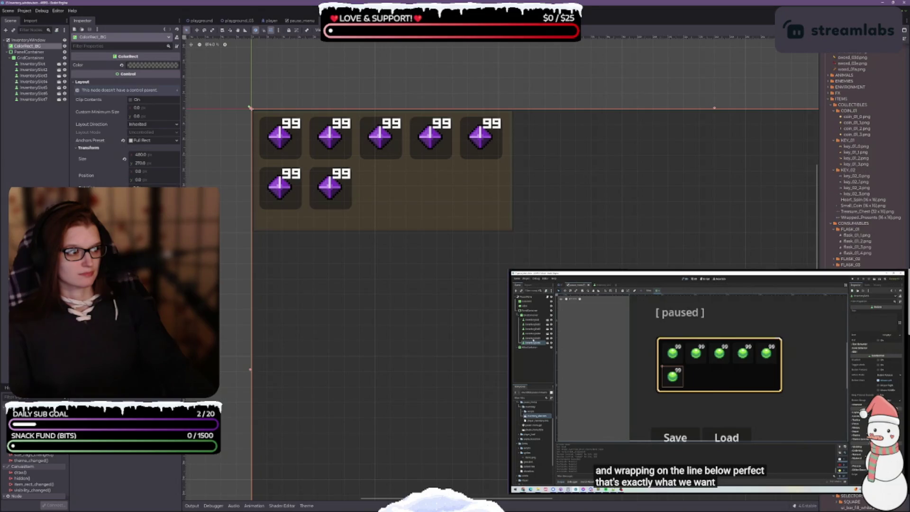
pyautogui.scroll(5, 867, 161)
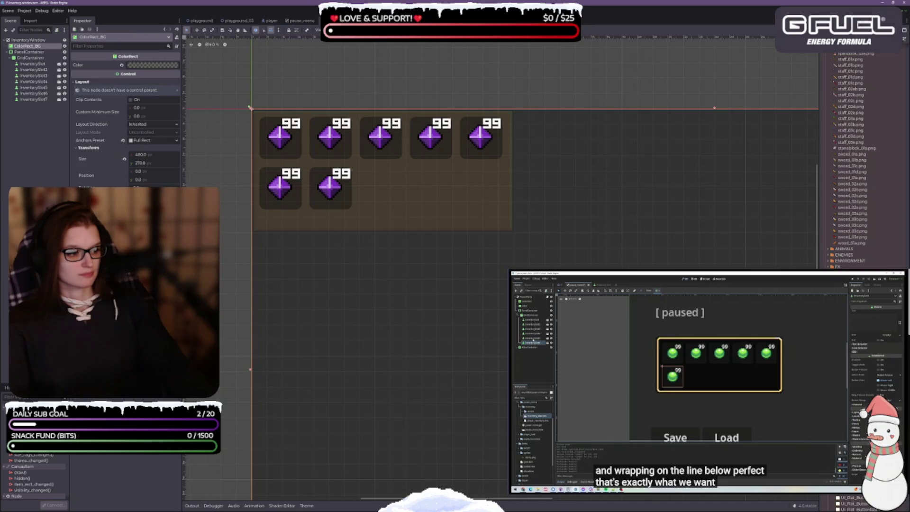
pyautogui.scroll(-10, 868, 161)
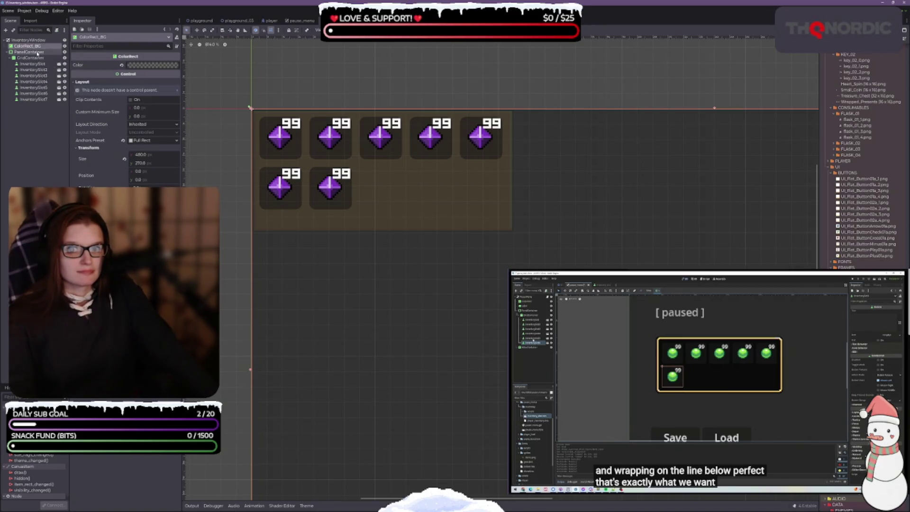
# Step: Give the PanelContainer's Panel style the dungeon UI sprite-sheet texture and save the scene
pyautogui.click(37, 52)
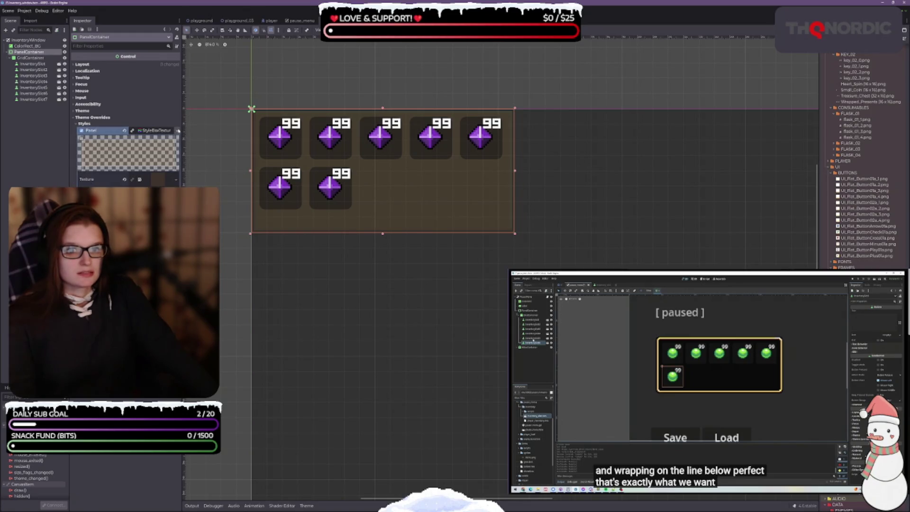
pyautogui.click(174, 132)
pyautogui.click(165, 134)
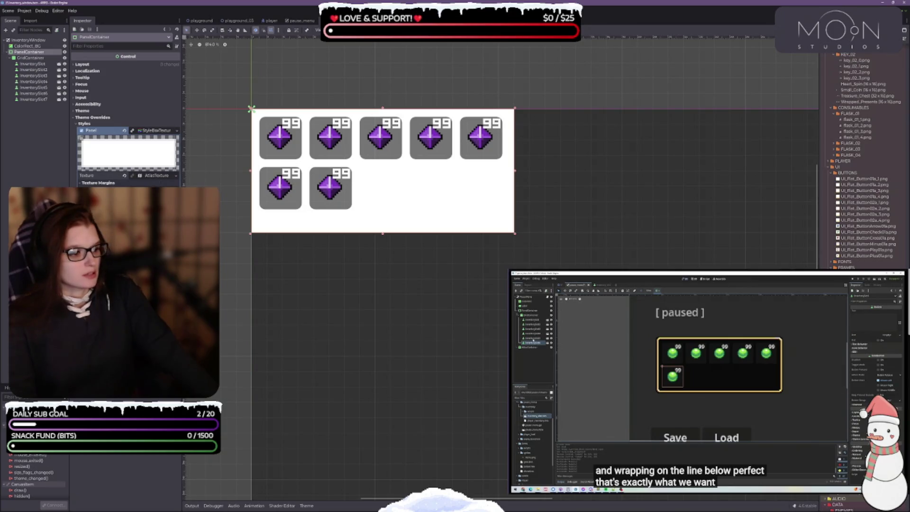
pyautogui.moveTo(853, 265)
pyautogui.mouseDown()
pyautogui.moveTo(364, 260)
pyautogui.moveTo(156, 177)
pyautogui.mouseUp()
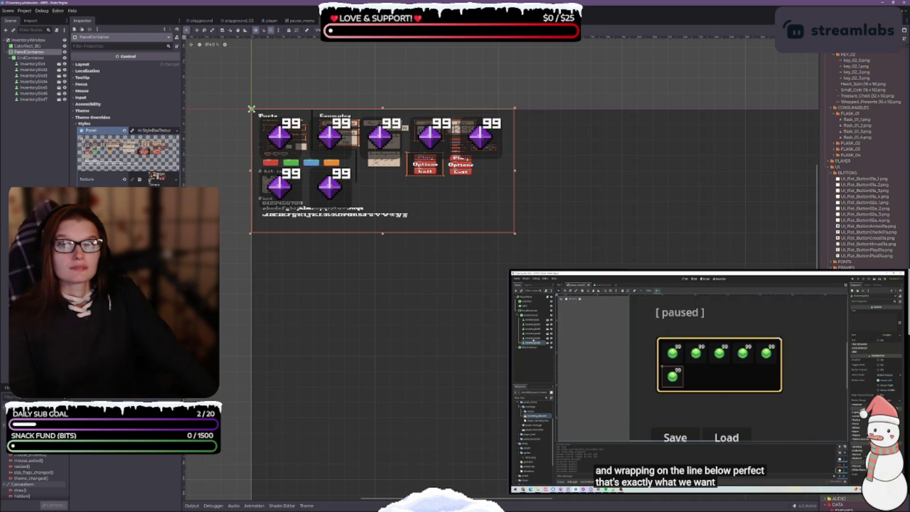
pyautogui.hotkey('ctrl', 's')
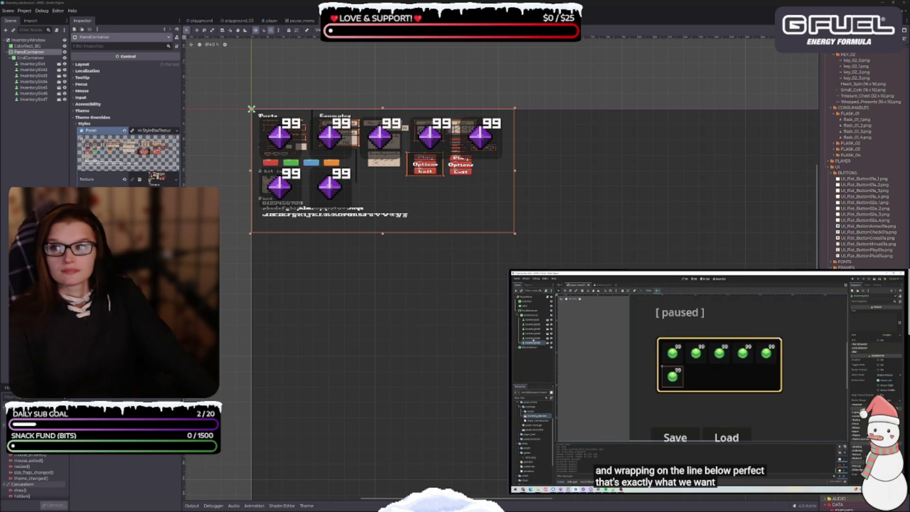
# Step: Zoom around the dungeon UI sprite-sheet preview, then close it
pyautogui.scroll(5, 411, 217)
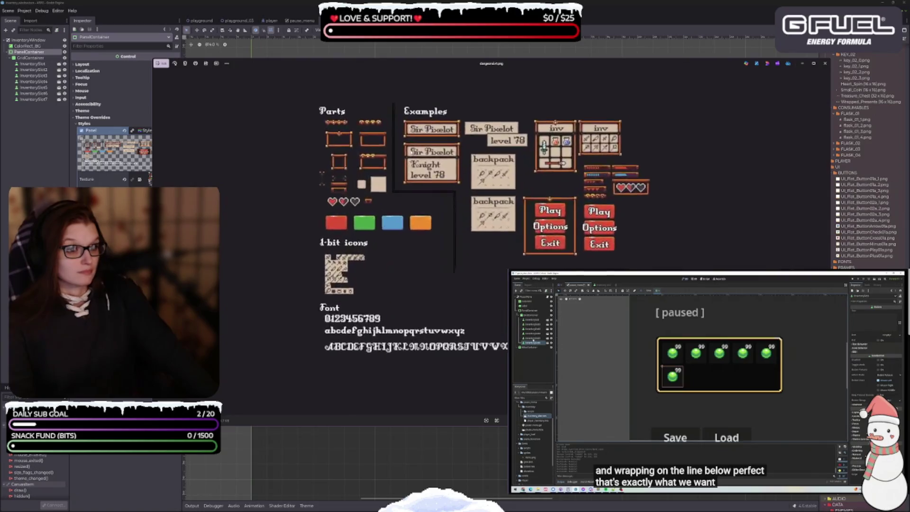
pyautogui.scroll(-1, 462, 176)
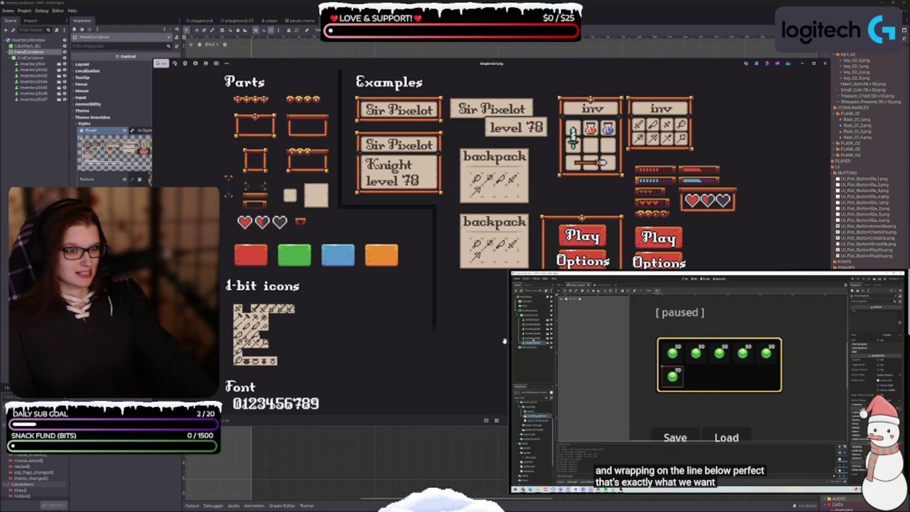
pyautogui.scroll(1, 471, 311)
pyautogui.scroll(-1, 480, 303)
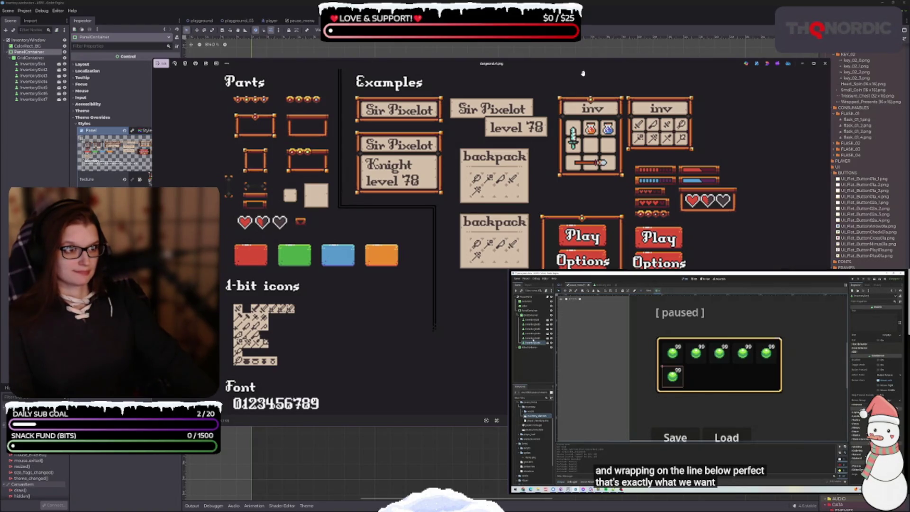
pyautogui.press('Escape')
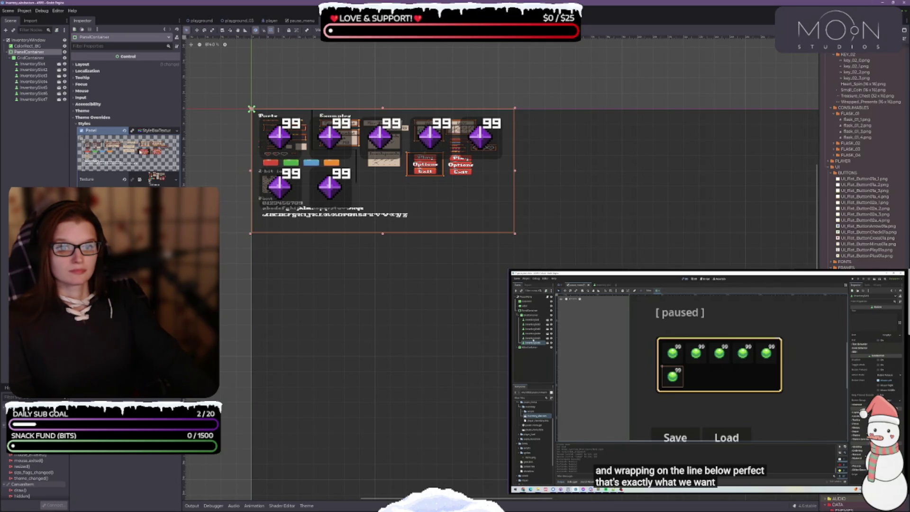
pyautogui.click(148, 132)
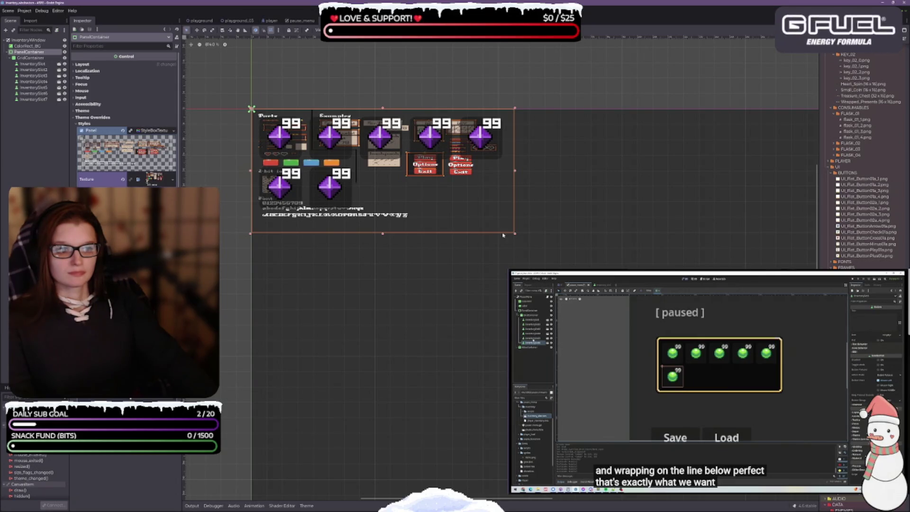
pyautogui.scroll(4, 251, 109)
pyautogui.scroll(1, 251, 109)
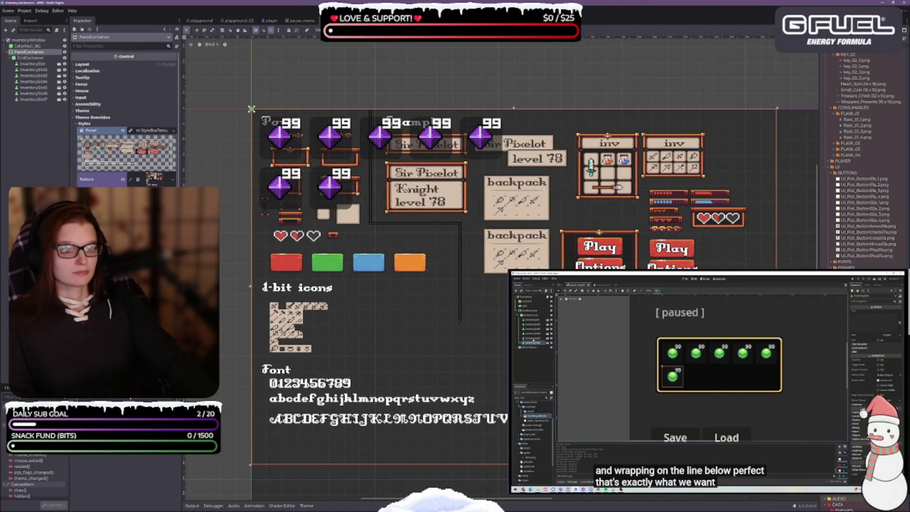
pyautogui.scroll(1, 252, 109)
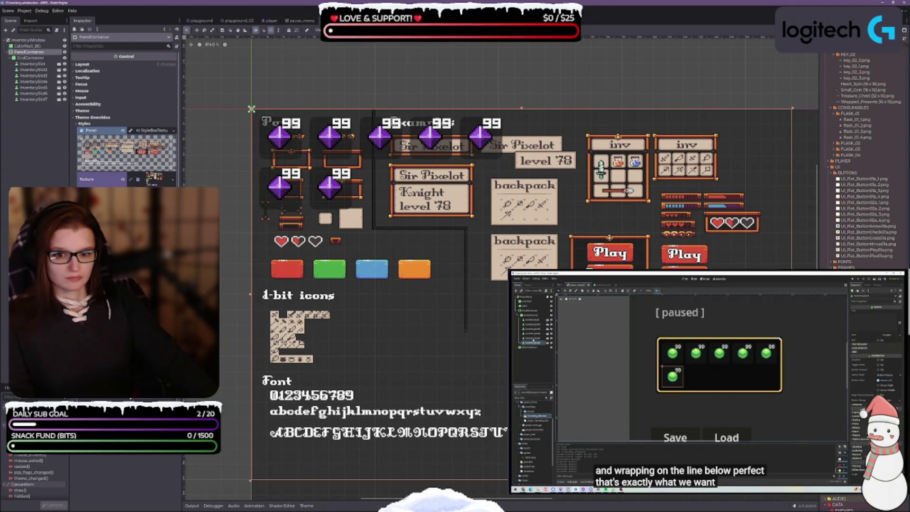
pyautogui.click(153, 179)
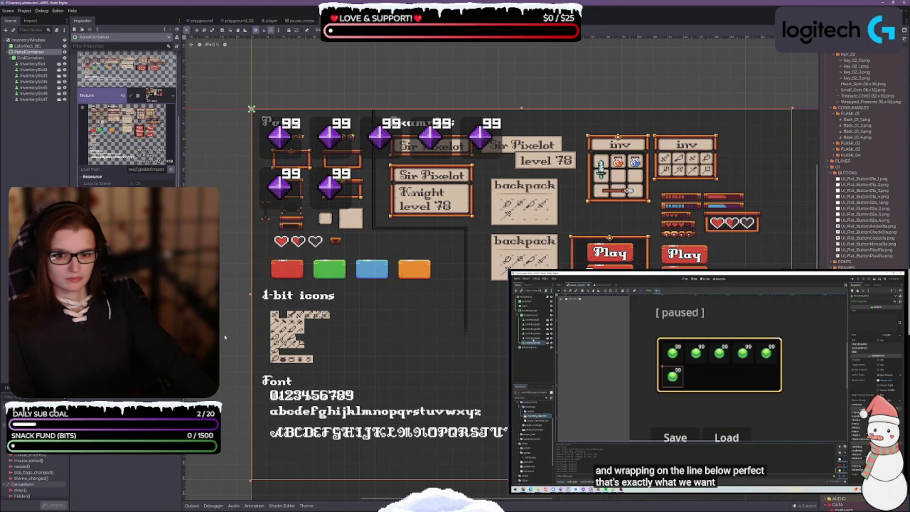
pyautogui.scroll(4, 125, 119)
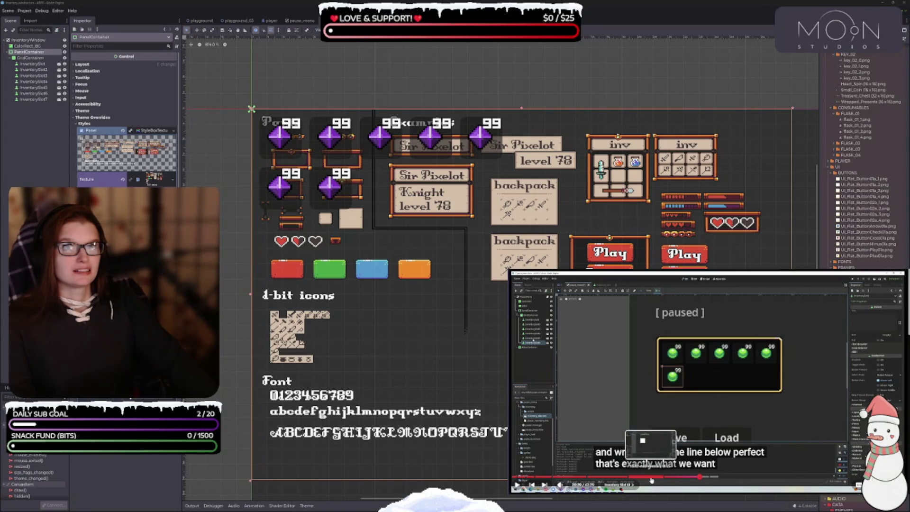
pyautogui.click(651, 480)
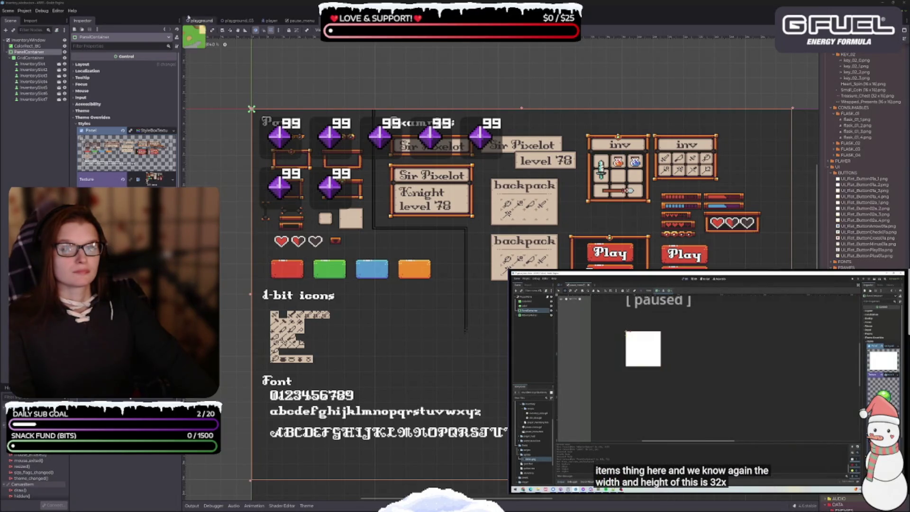
# Step: Give the PanelContainer's Panel style override a new StyleBoxTexture for the 22x22 beige frame atlas
pyautogui.moveTo(731, 374)
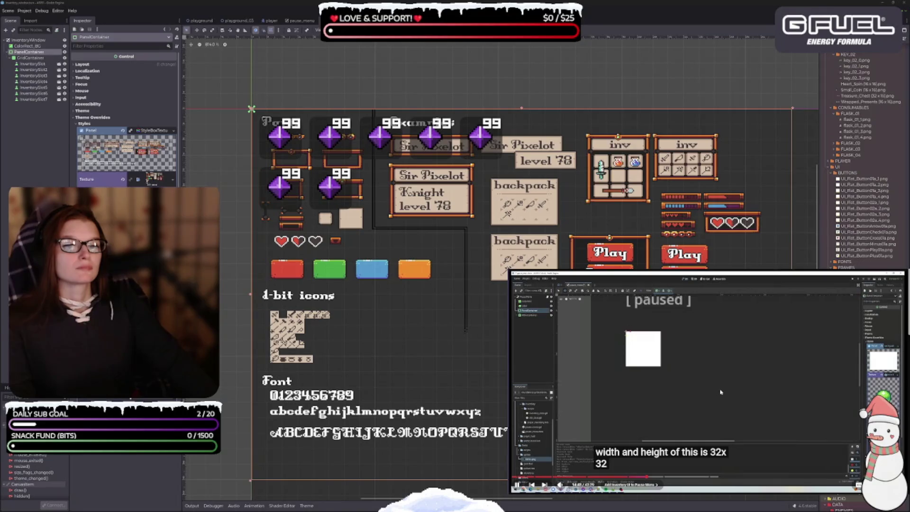
pyautogui.click(711, 382)
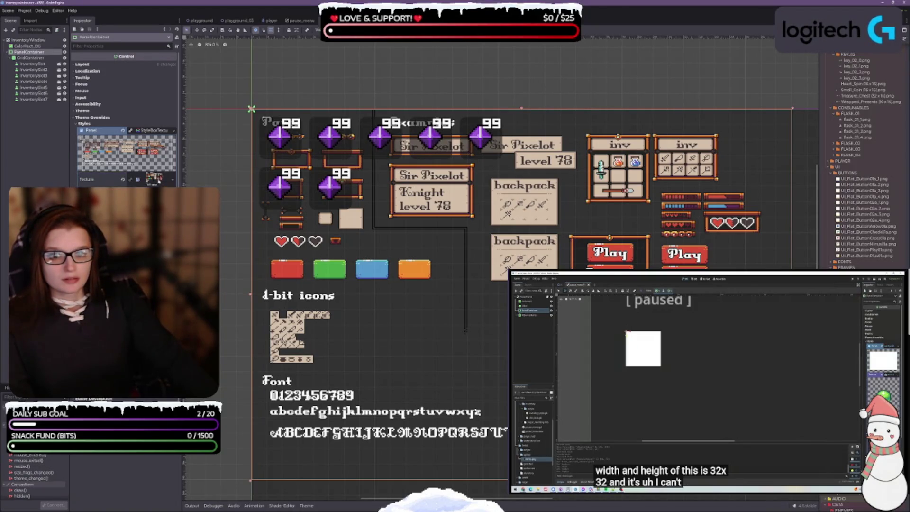
pyautogui.click(95, 179)
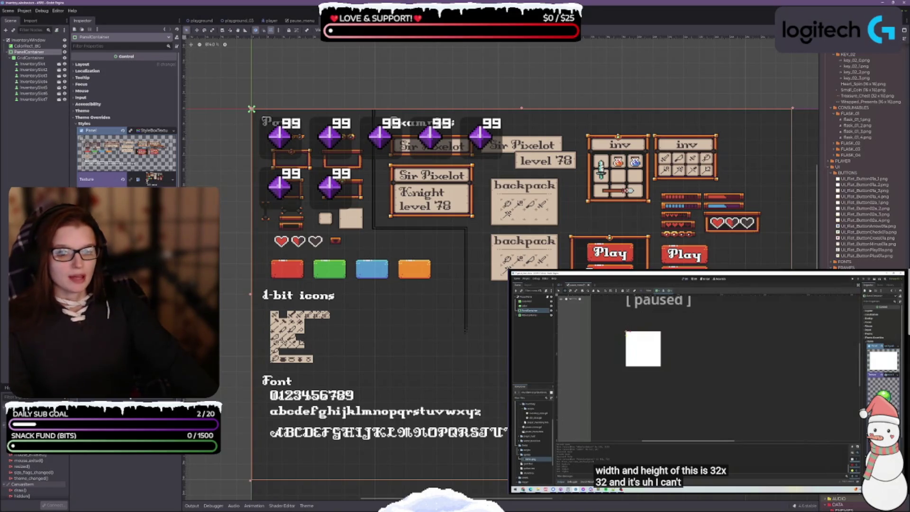
pyautogui.moveTo(182, 231); pyautogui.dragTo(234, 231)
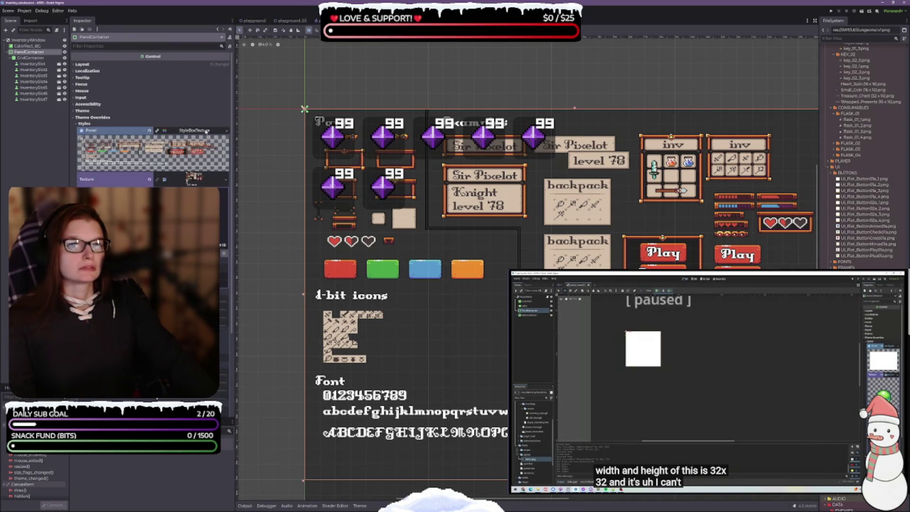
pyautogui.click(226, 131)
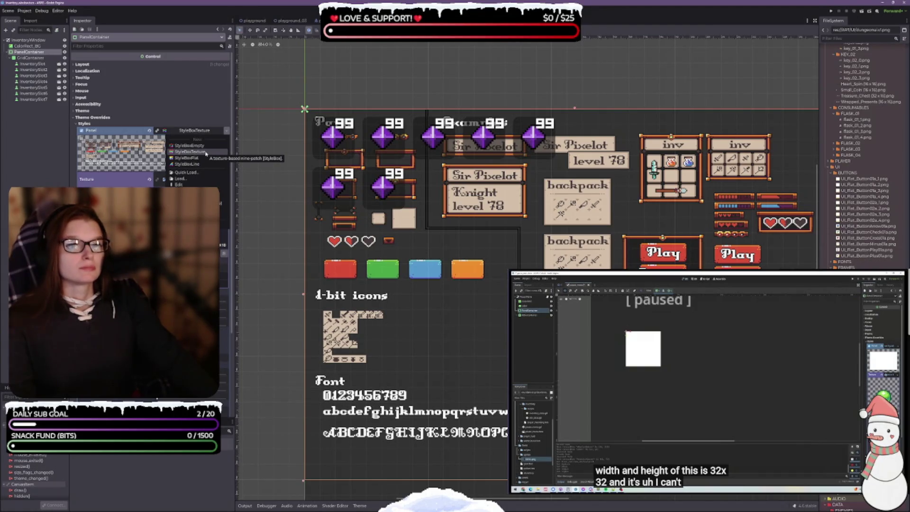
pyautogui.click(206, 152)
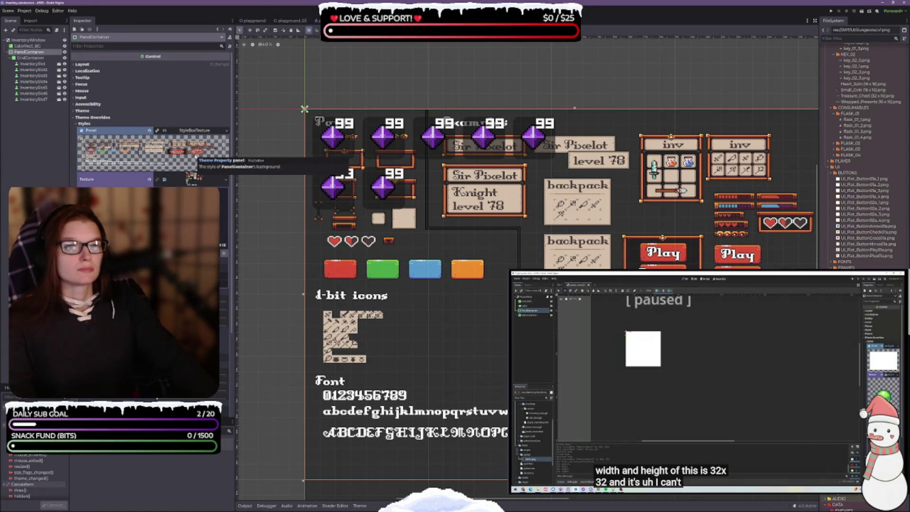
pyautogui.click(222, 182)
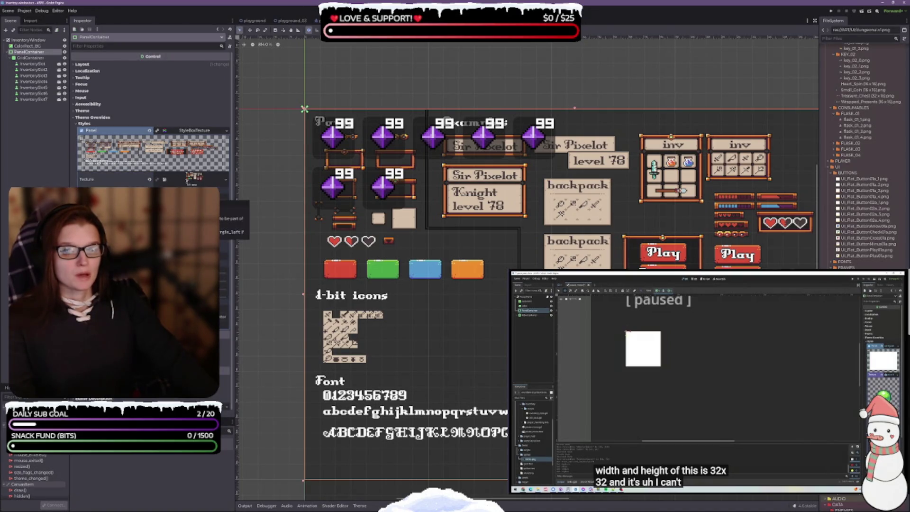
pyautogui.click(222, 180)
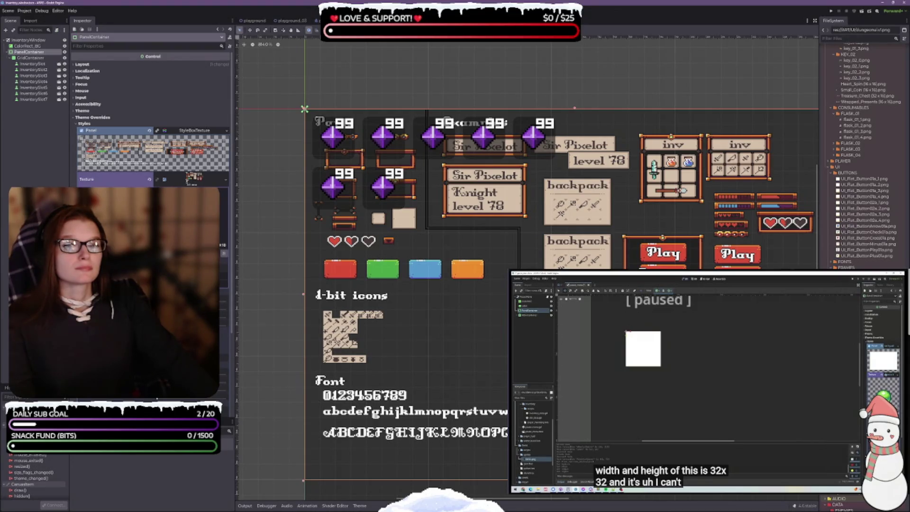
pyautogui.moveTo(644, 474)
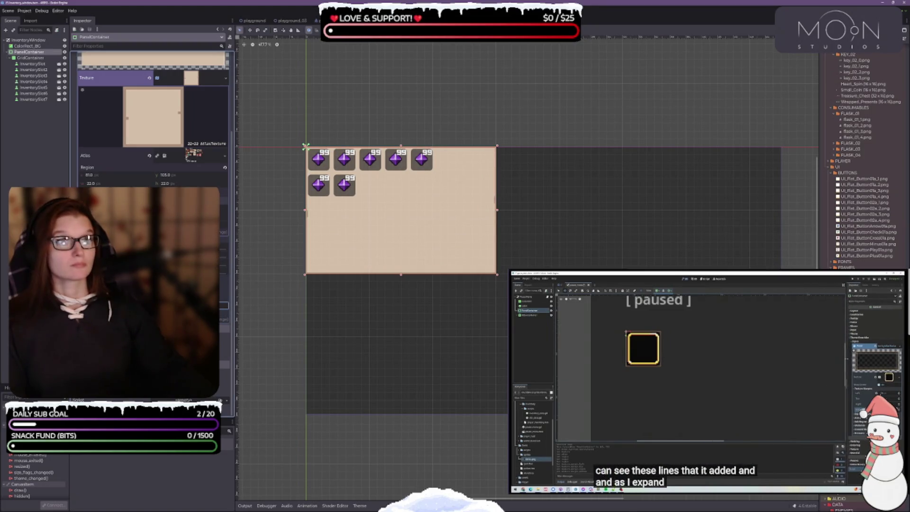
# Step: Zoom in and drag the panel's bottom-right corner inward to hug the gem slots
pyautogui.scroll(2, 378, 238)
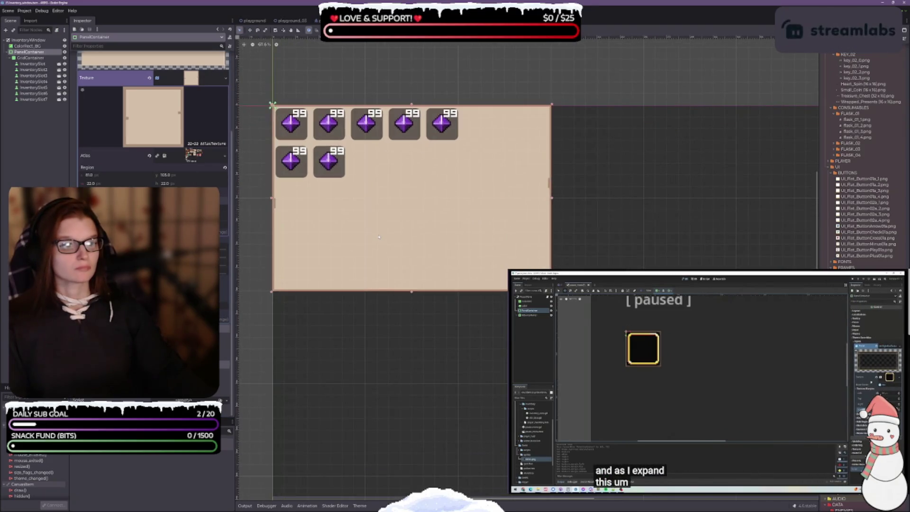
pyautogui.moveTo(551, 290)
pyautogui.mouseDown()
pyautogui.moveTo(462, 198)
pyautogui.moveTo(472, 245)
pyautogui.mouseUp()
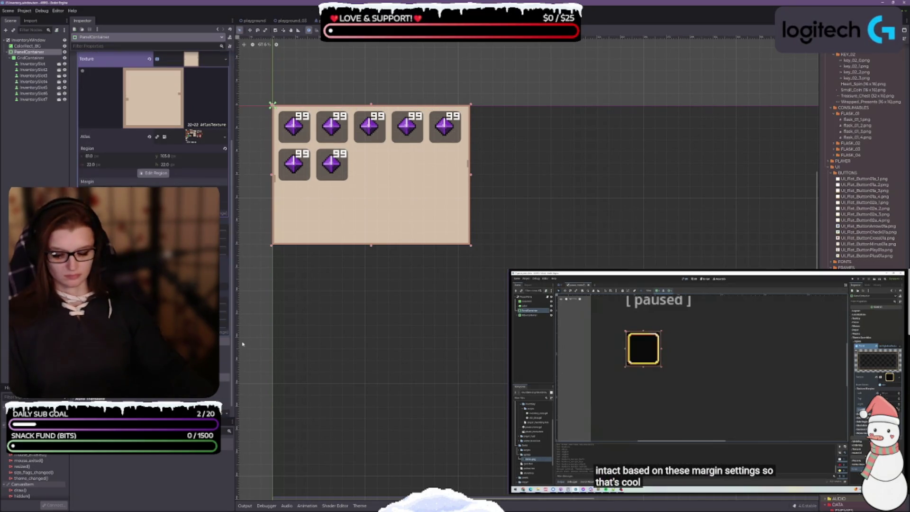
# Step: Start editing the StyleBoxTexture's texture margin values
pyautogui.moveTo(616, 403)
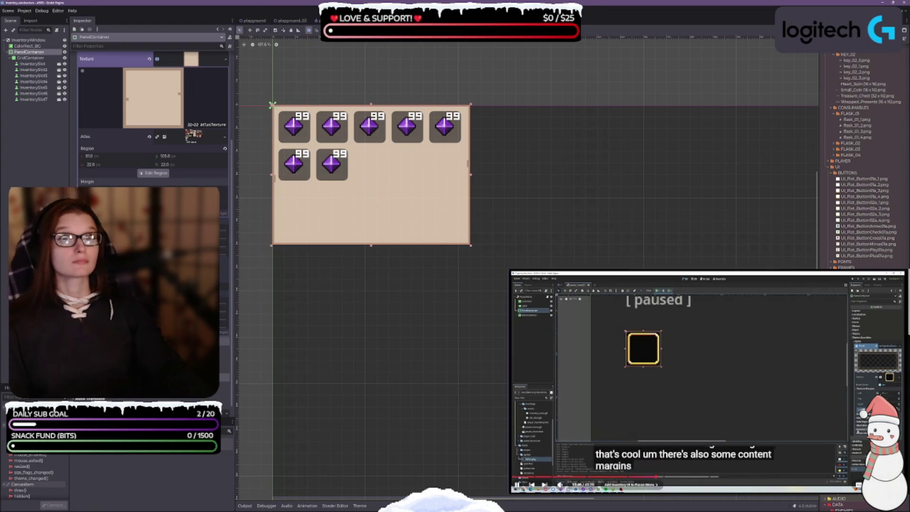
pyautogui.press('space')
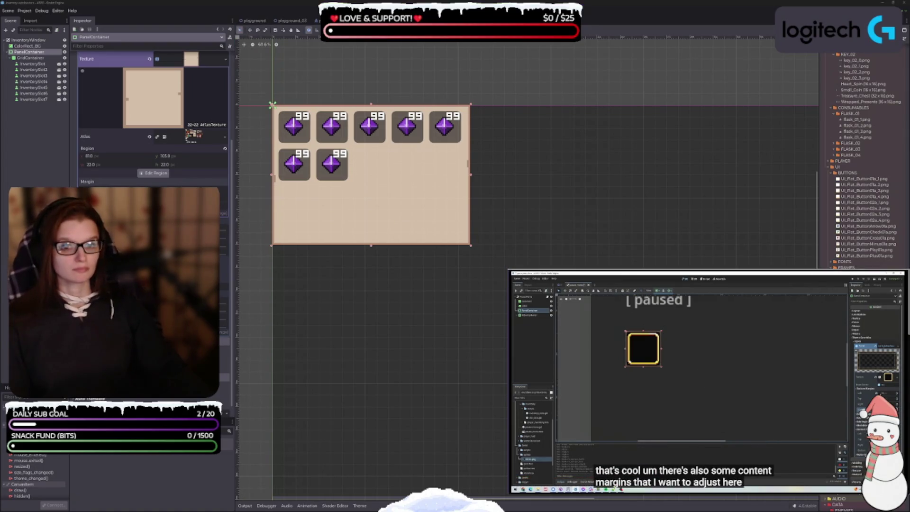
pyautogui.scroll(1, 400, 334)
pyautogui.scroll(-2, 393, 289)
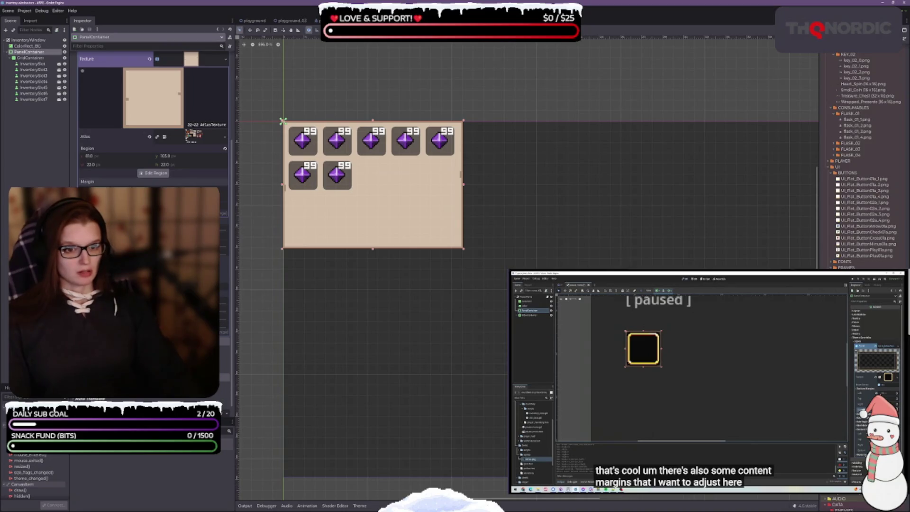
pyautogui.click(223, 243)
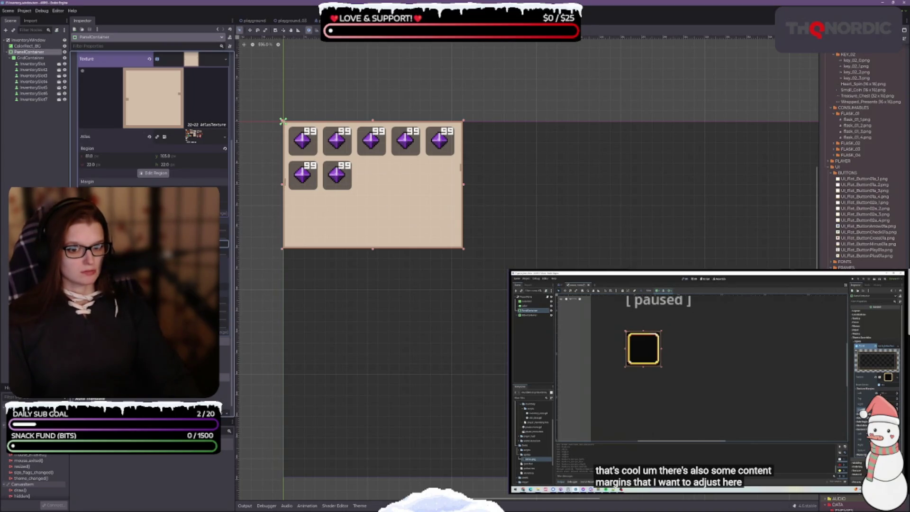
pyautogui.click(224, 287)
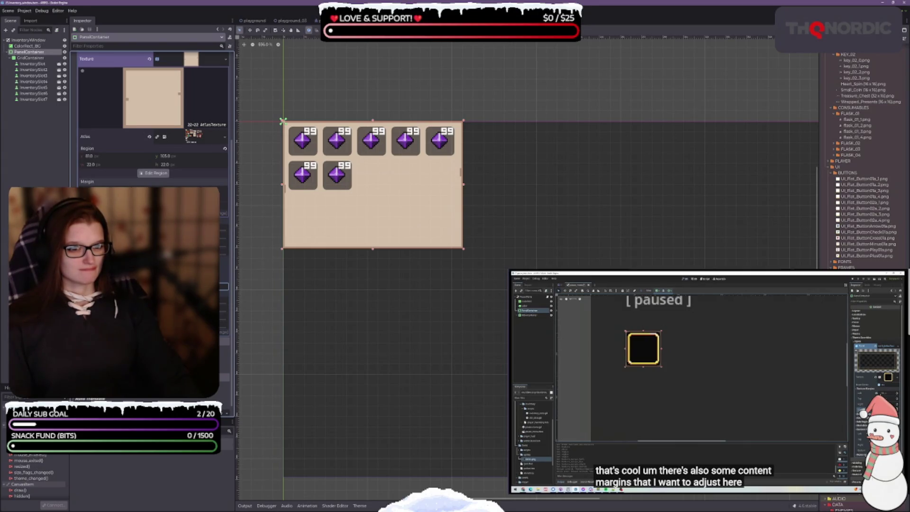
pyautogui.click(223, 243)
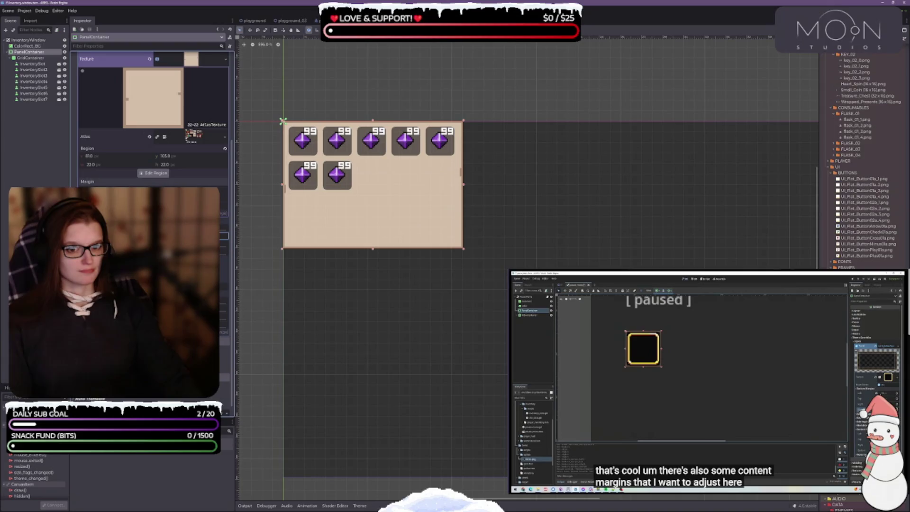
pyautogui.click(223, 252)
pyautogui.click(224, 287)
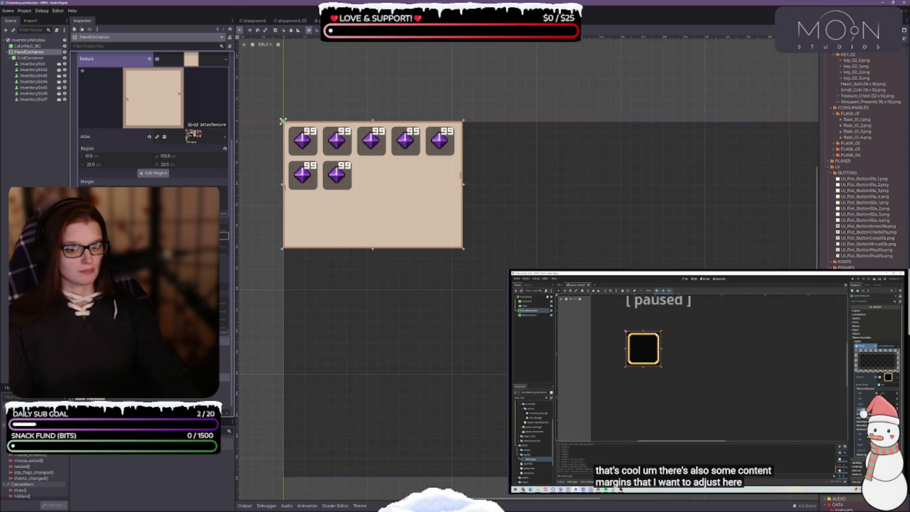
# Step: Adjust the top, bottom and left texture margins, then save the scene
pyautogui.click(224, 241)
pyautogui.click(224, 251)
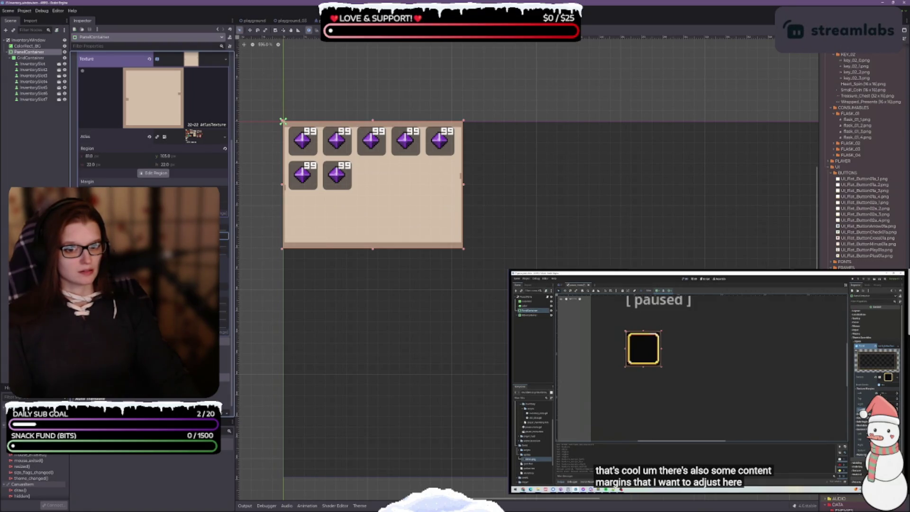
pyautogui.click(223, 240)
pyautogui.click(224, 286)
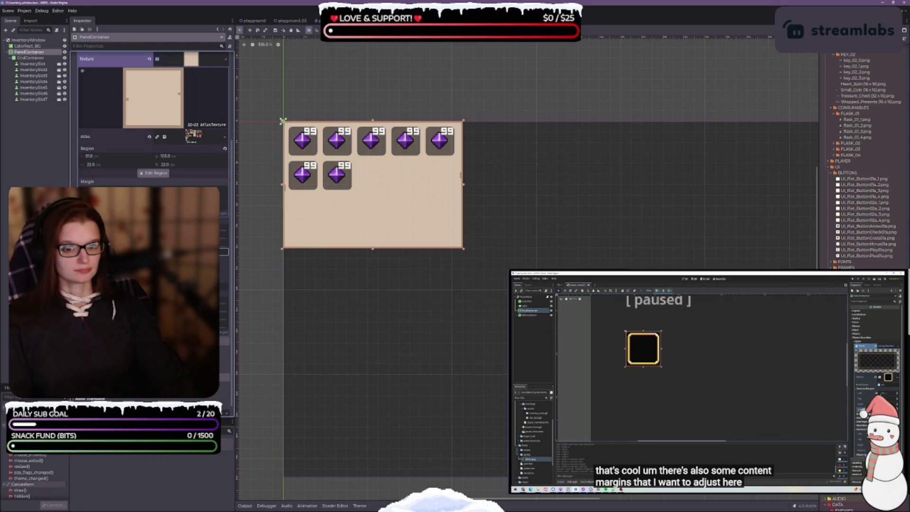
pyautogui.click(223, 235)
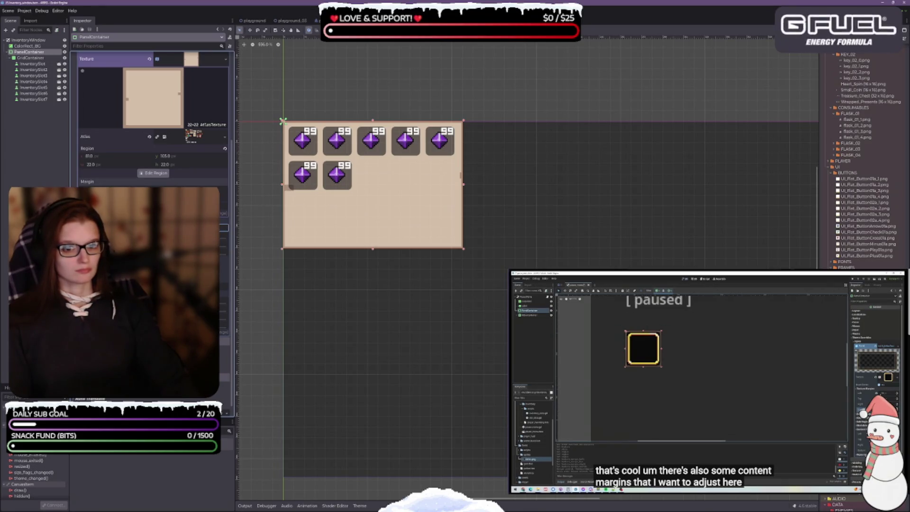
pyautogui.click(224, 228)
pyautogui.click(223, 244)
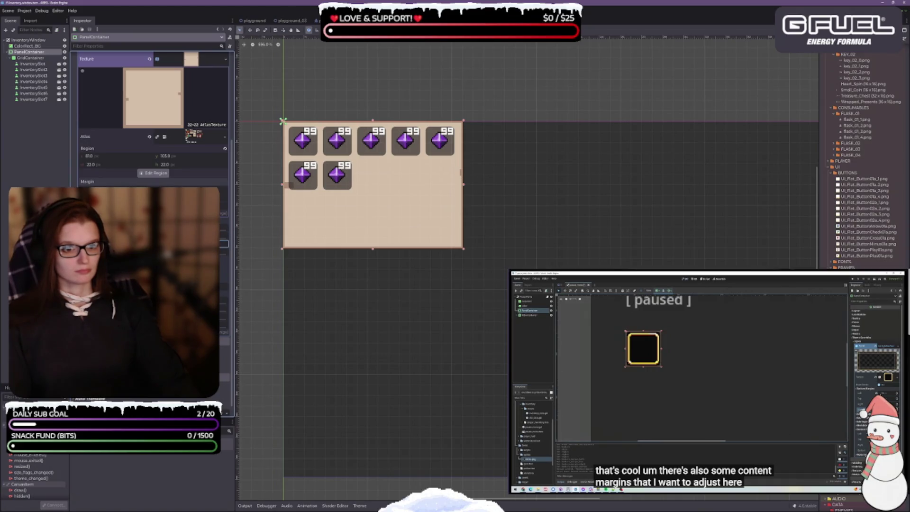
pyautogui.click(224, 235)
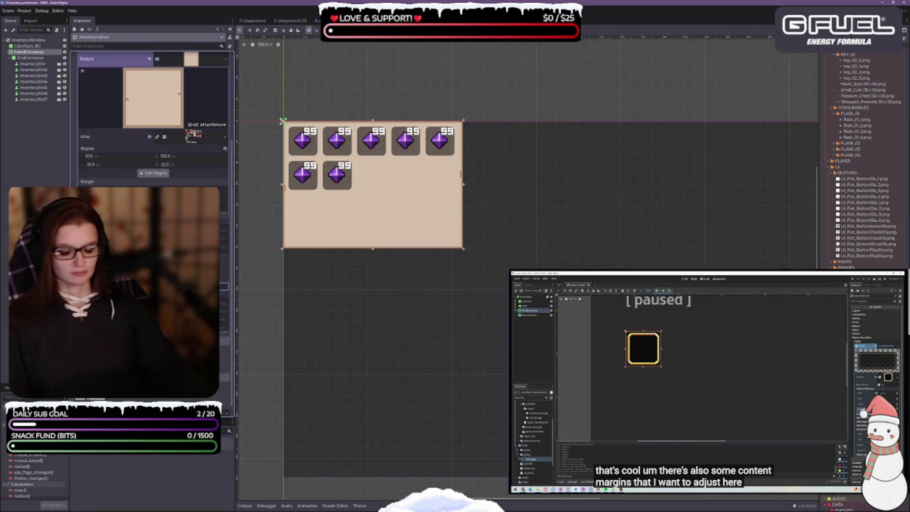
pyautogui.hotkey('ctrl', 's')
# Step: Set a new content margin value and recentre the inventory panel in the view
pyautogui.scroll(-3, 142, 287)
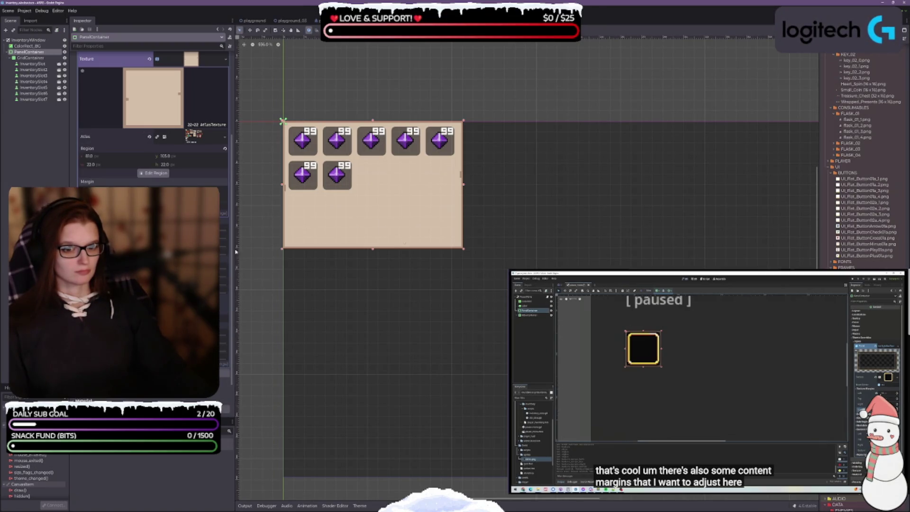
pyautogui.click(223, 274)
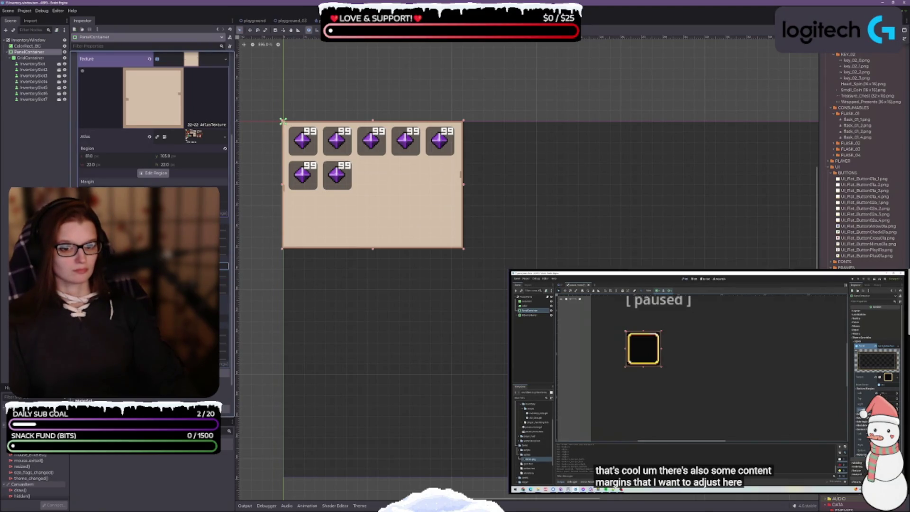
pyautogui.press('Return')
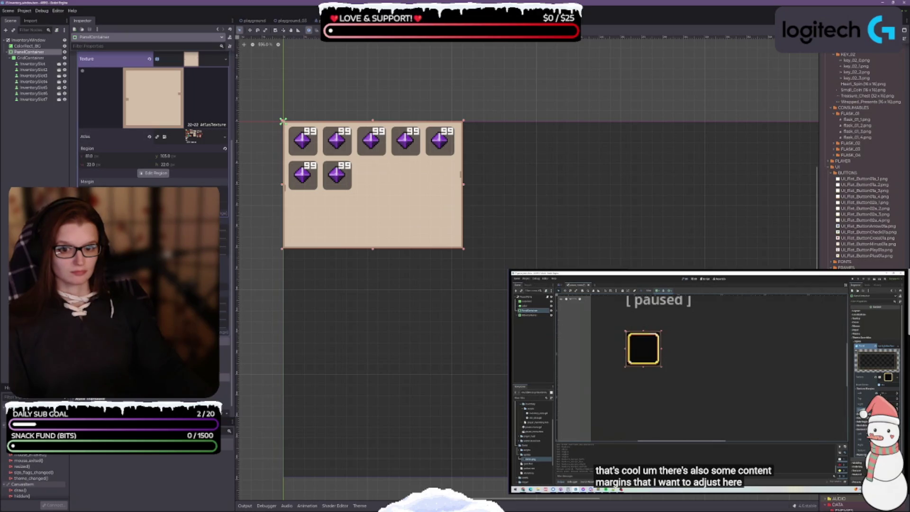
pyautogui.moveTo(513, 231); pyautogui.dragTo(532, 251)
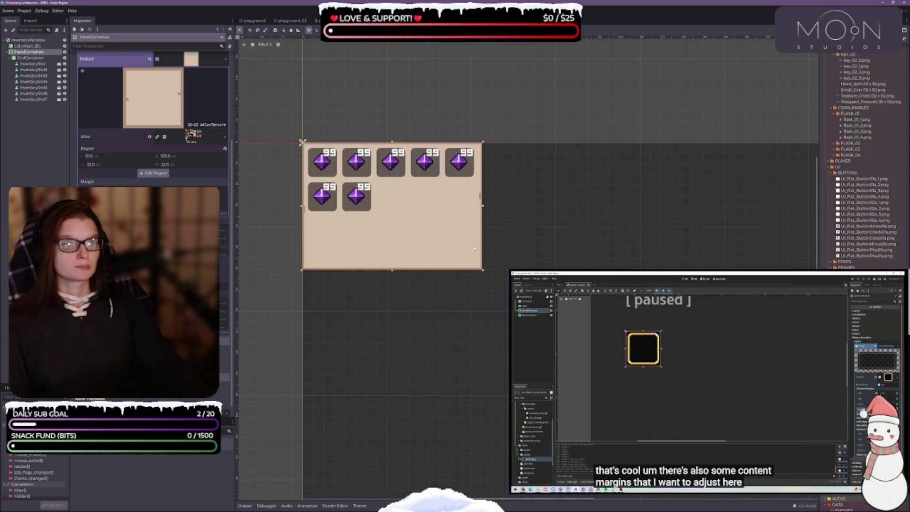
pyautogui.click(31, 57)
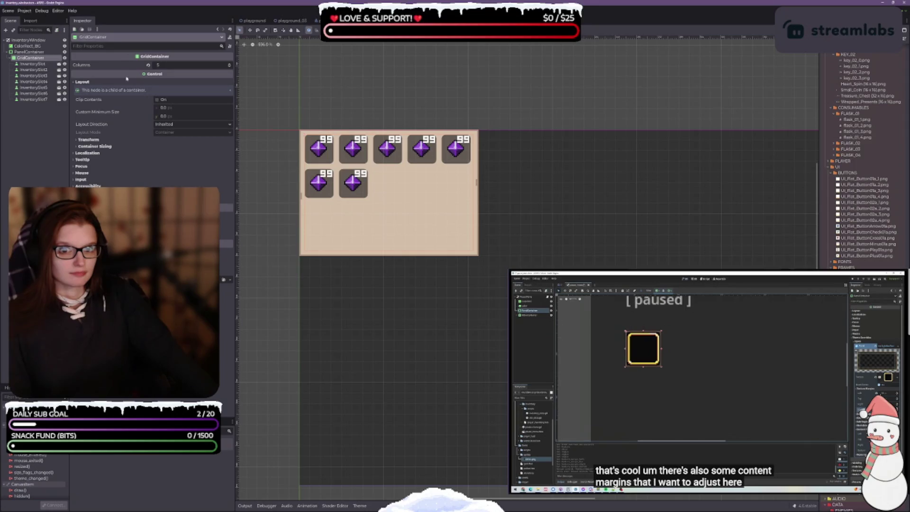
pyautogui.click(78, 140)
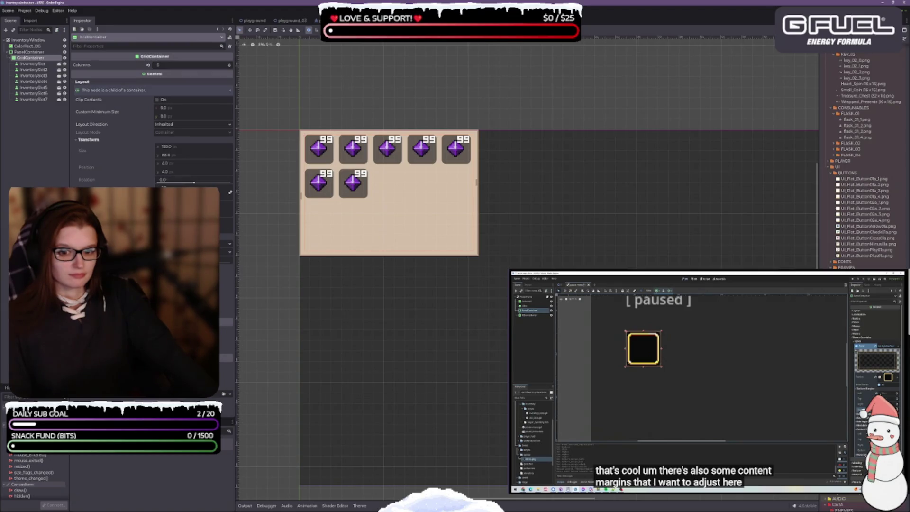
pyautogui.click(33, 64)
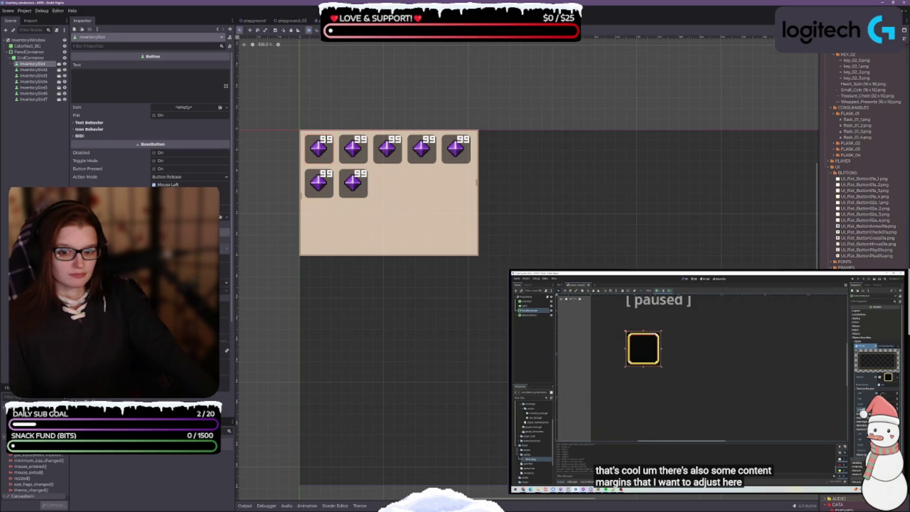
pyautogui.scroll(-5, 227, 222)
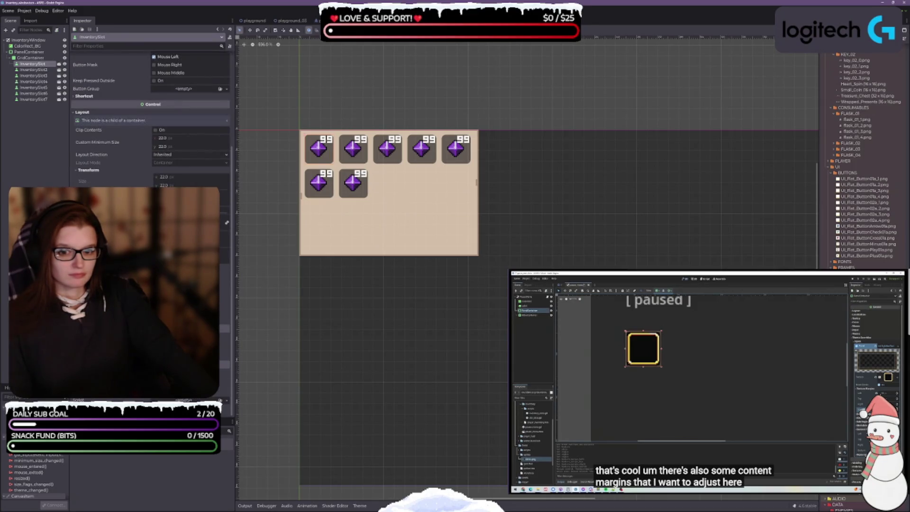
pyautogui.scroll(5, 227, 222)
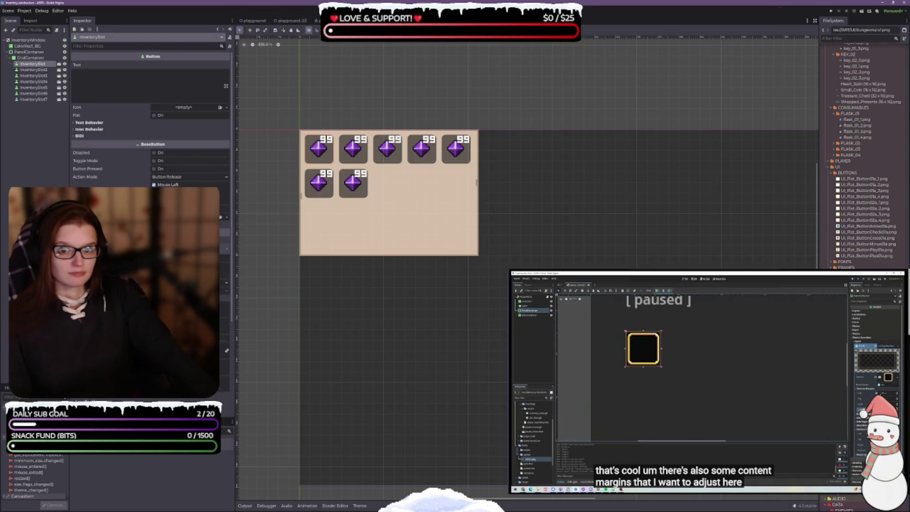
pyautogui.click(26, 57)
pyautogui.click(25, 52)
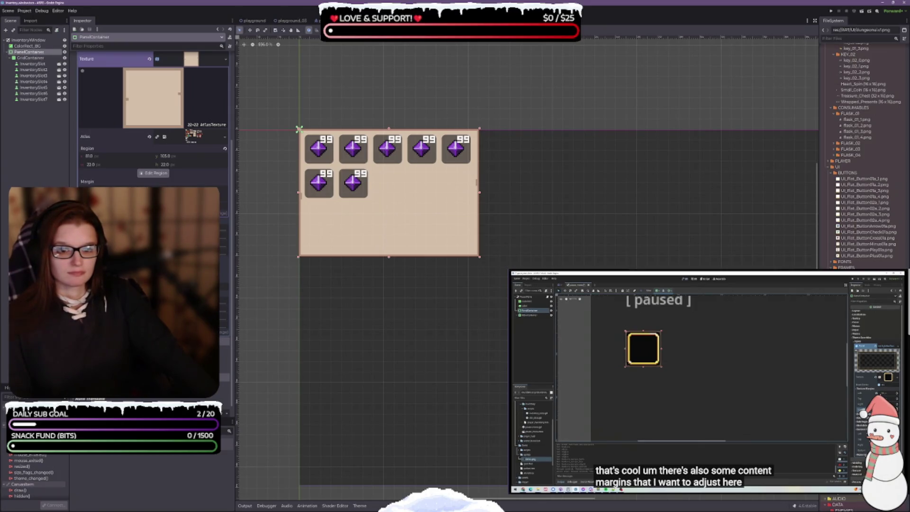
# Step: Compare the GridContainer's layout properties with the PanelContainer's texture settings
pyautogui.click(30, 57)
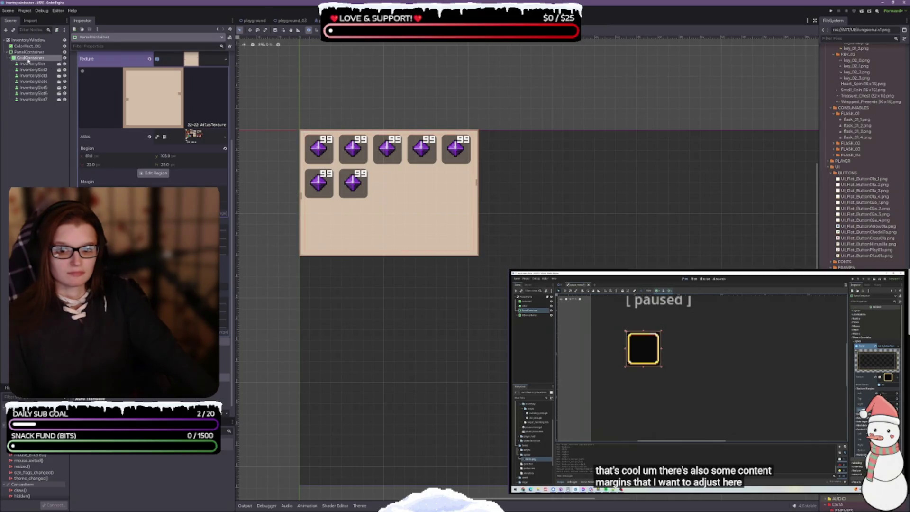
pyautogui.click(26, 53)
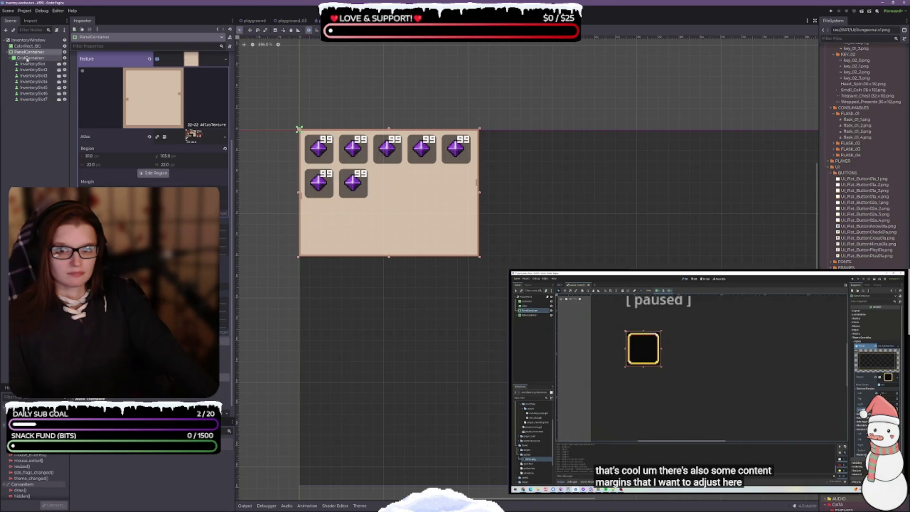
pyautogui.click(28, 58)
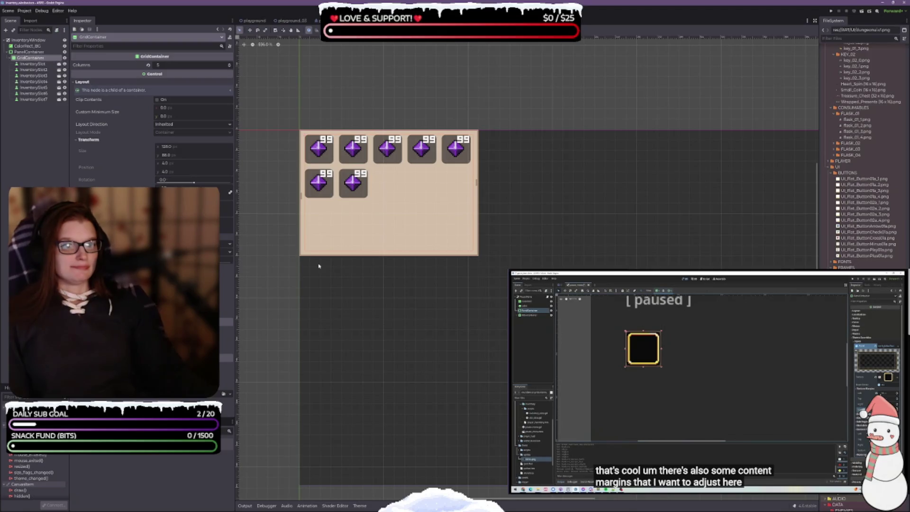
# Step: Narrow the PanelContainer slightly by dragging its right-edge handle left
pyautogui.click(29, 52)
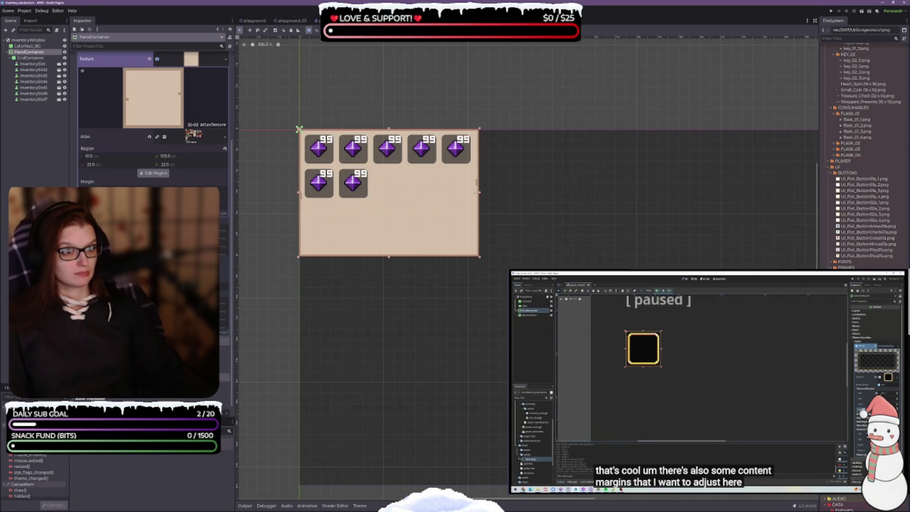
pyautogui.moveTo(475, 192); pyautogui.dragTo(468, 192)
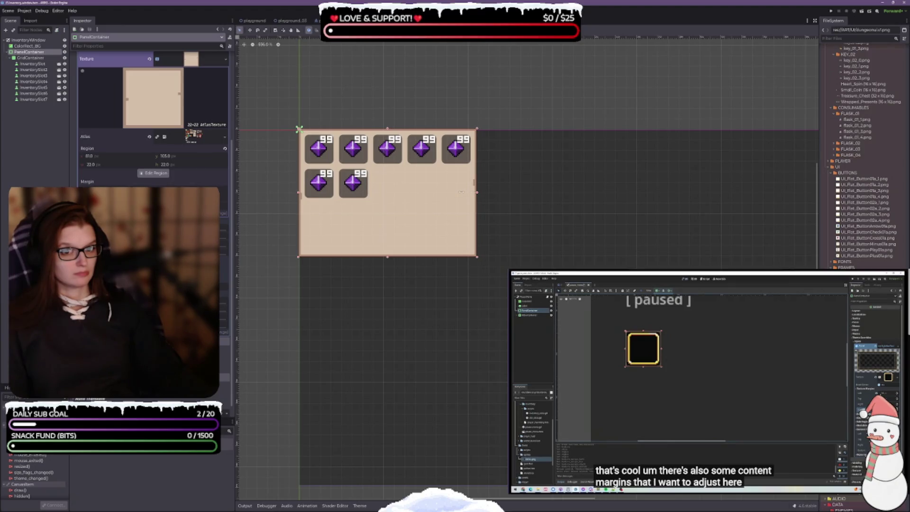
pyautogui.scroll(4, 152, 119)
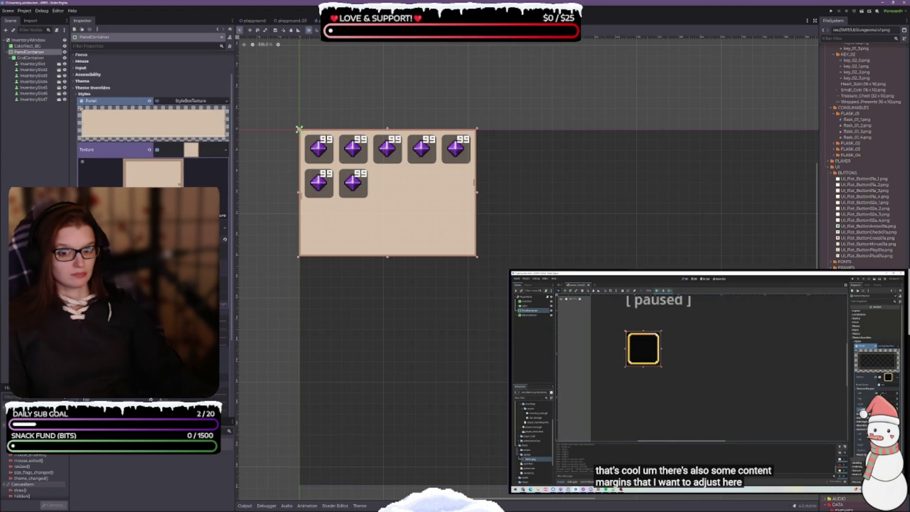
pyautogui.scroll(-4, 151, 118)
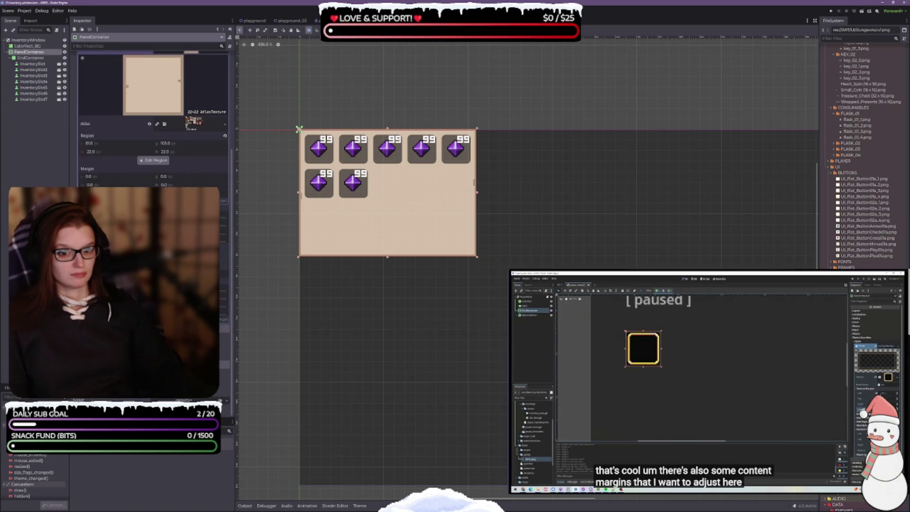
pyautogui.scroll(2, 152, 118)
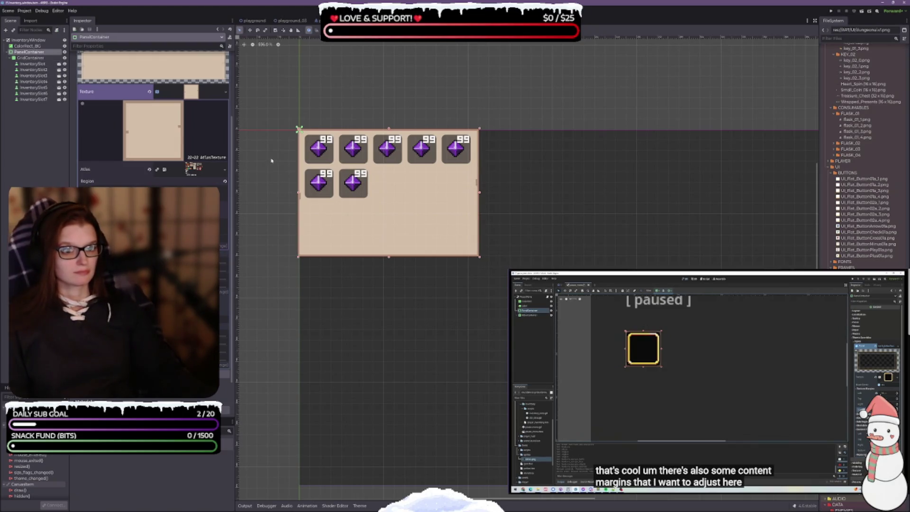
pyautogui.click(33, 41)
pyautogui.scroll(2, 429, 198)
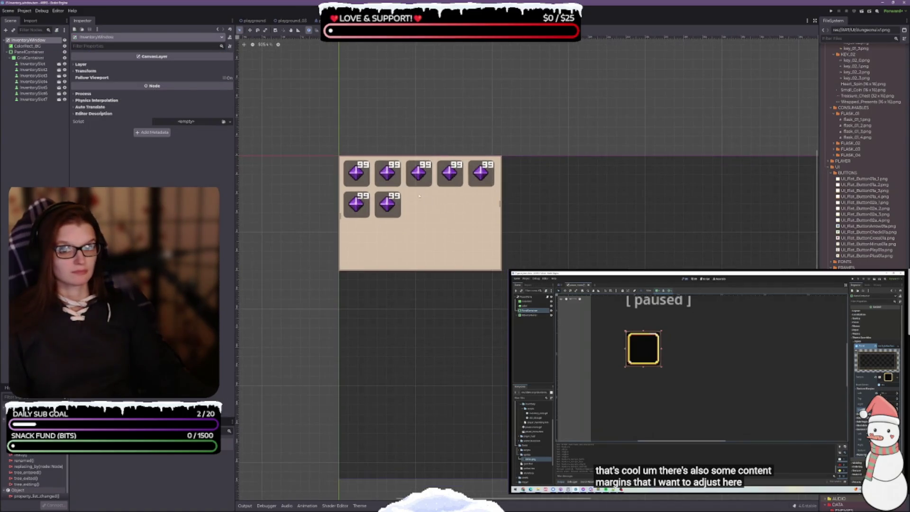
pyautogui.click(28, 46)
pyautogui.moveTo(426, 213); pyautogui.dragTo(327, 147)
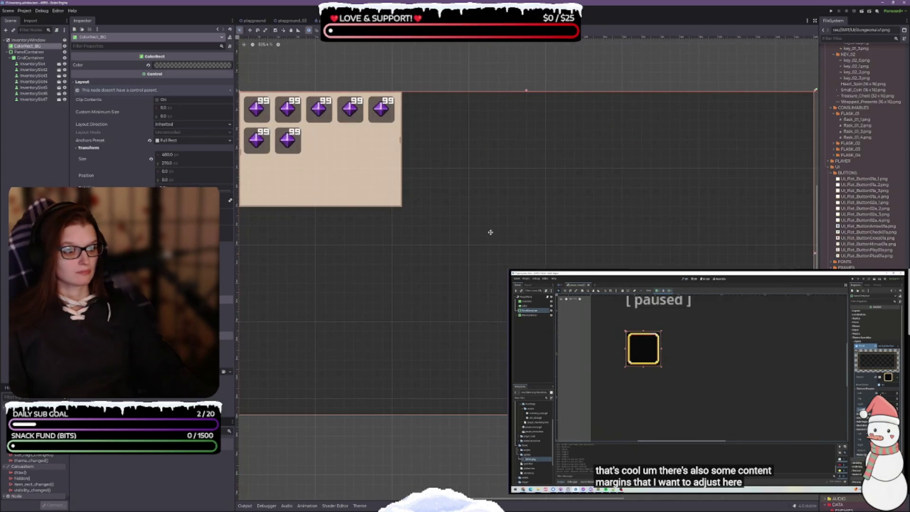
pyautogui.click(29, 52)
pyautogui.moveTo(445, 164); pyautogui.dragTo(477, 172)
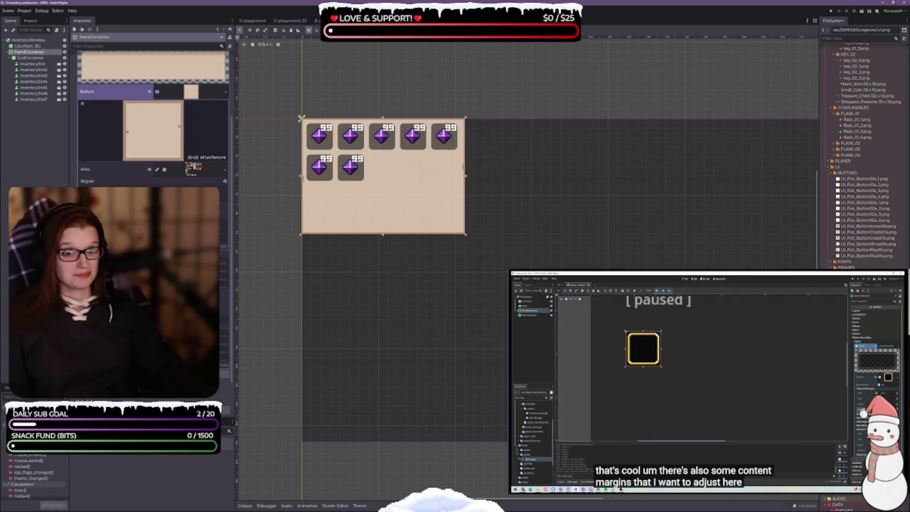
# Step: Open the panel texture's Region editor and pan across the sprite sheet's panels, frames and buttons
pyautogui.click(152, 211)
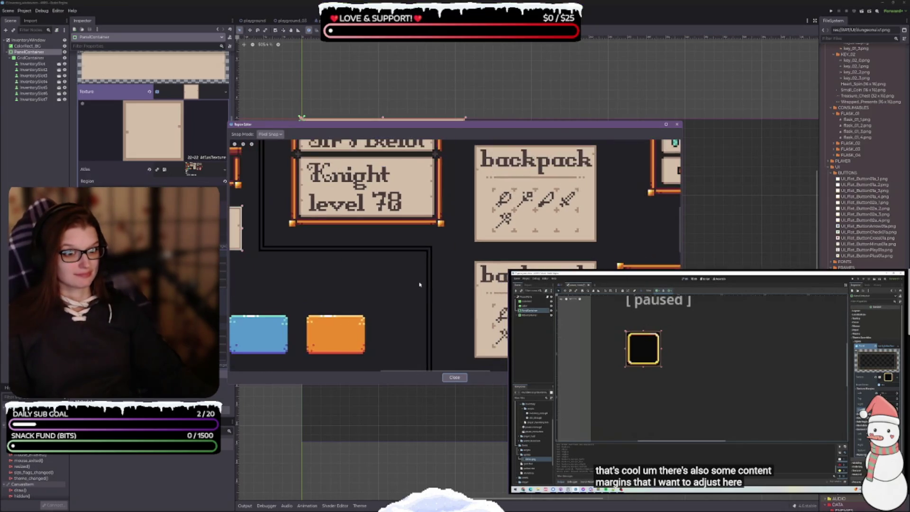
pyautogui.scroll(3, 420, 284)
pyautogui.hscroll(-5, 419, 285)
pyautogui.hscroll(-4, 446, 359)
pyautogui.scroll(-1, 445, 360)
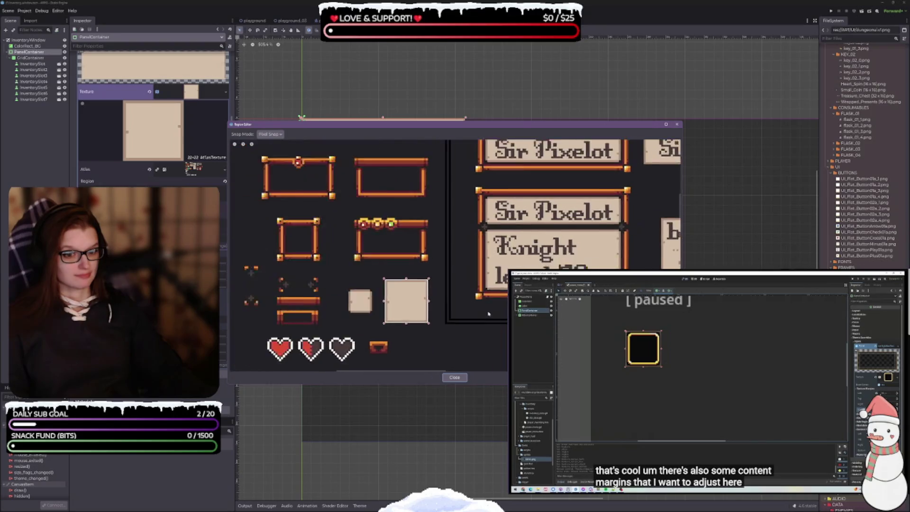
pyautogui.hscroll(10, 427, 237)
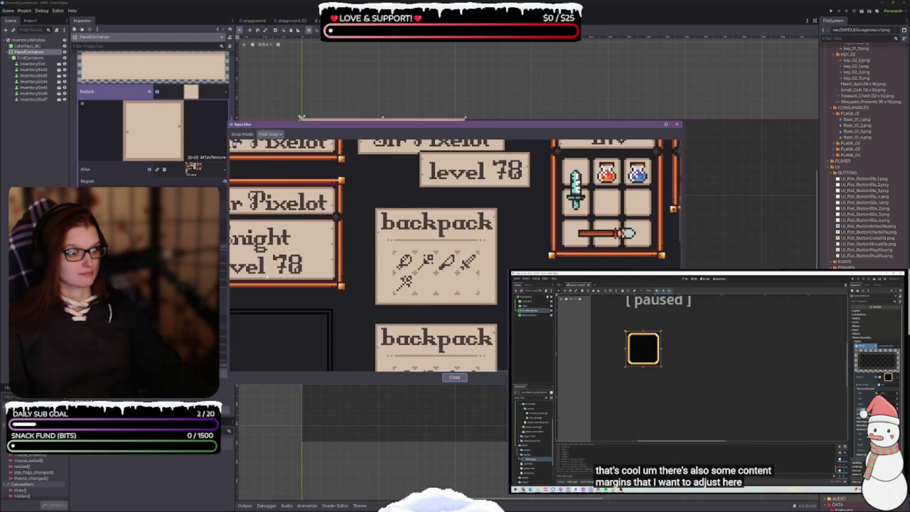
pyautogui.scroll(-3, 426, 237)
pyautogui.scroll(4, 451, 263)
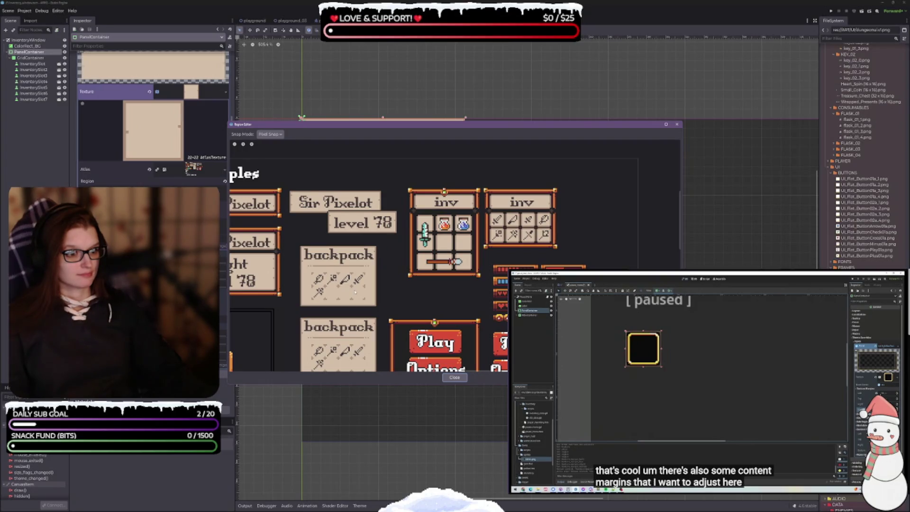
pyautogui.hscroll(-5, 356, 288)
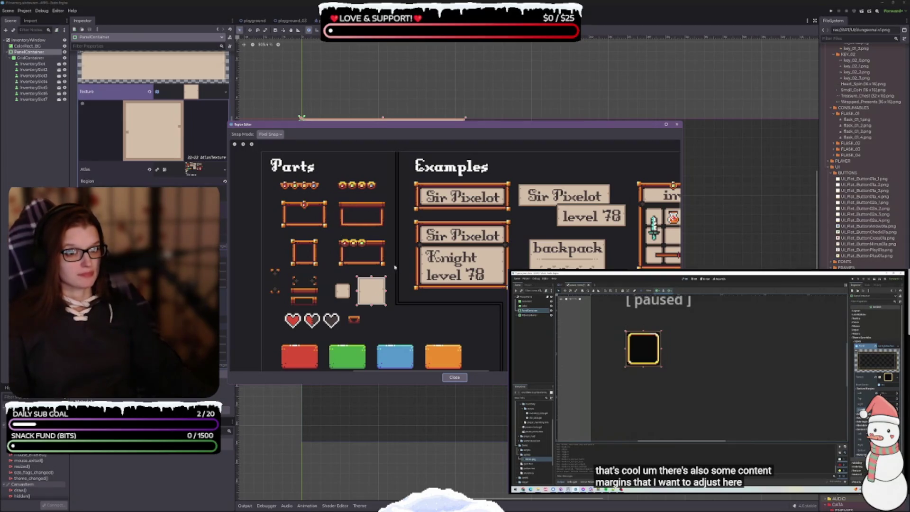
pyautogui.moveTo(386, 260); pyautogui.dragTo(201, 233)
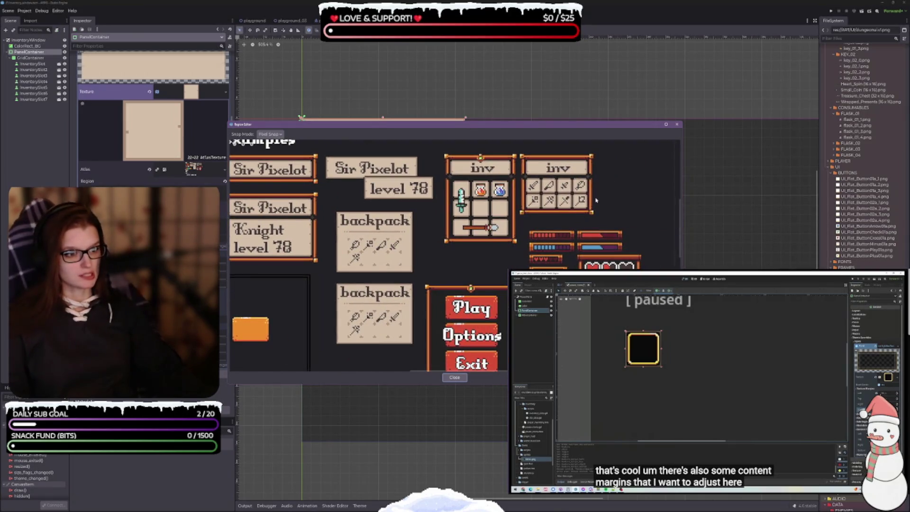
pyautogui.moveTo(444, 211)
pyautogui.mouseDown()
pyautogui.moveTo(622, 202)
pyautogui.moveTo(626, 236)
pyautogui.moveTo(567, 224)
pyautogui.moveTo(472, 224)
pyautogui.moveTo(518, 222)
pyautogui.mouseUp()
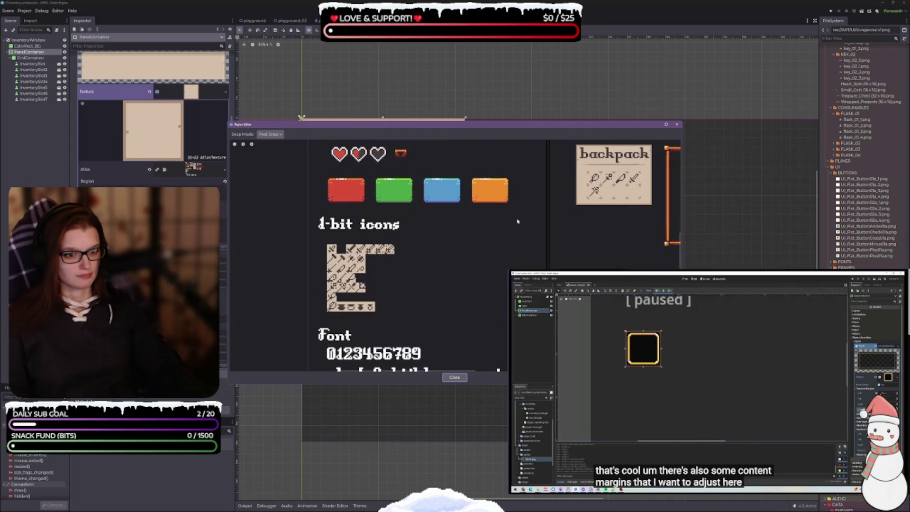
pyautogui.scroll(5, 517, 222)
pyautogui.hscroll(5, 545, 205)
pyautogui.hscroll(-7, 621, 178)
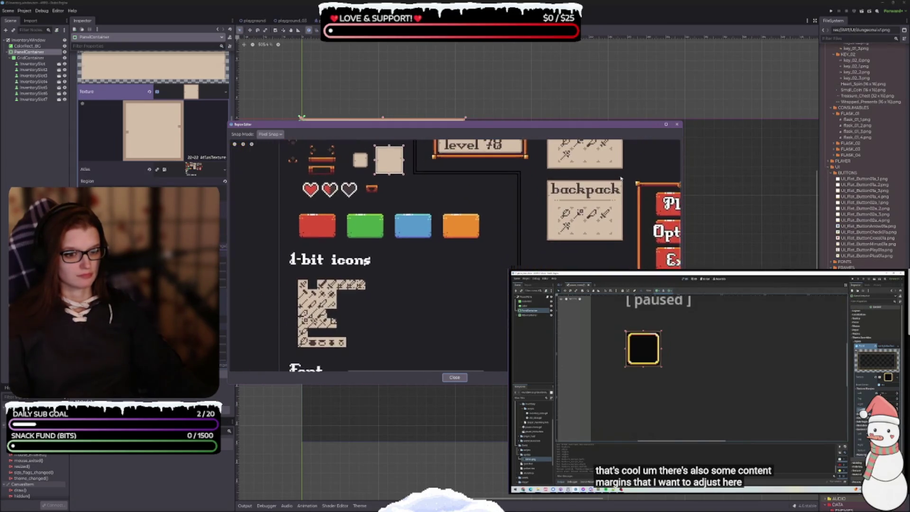
pyautogui.scroll(-4, 459, 204)
pyautogui.scroll(8, 455, 199)
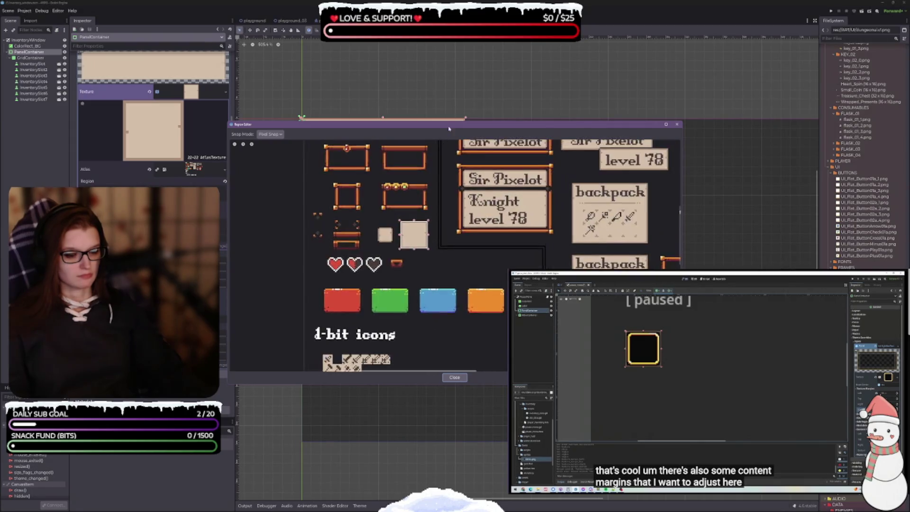
pyautogui.scroll(4, 393, 237)
pyautogui.scroll(3, 386, 273)
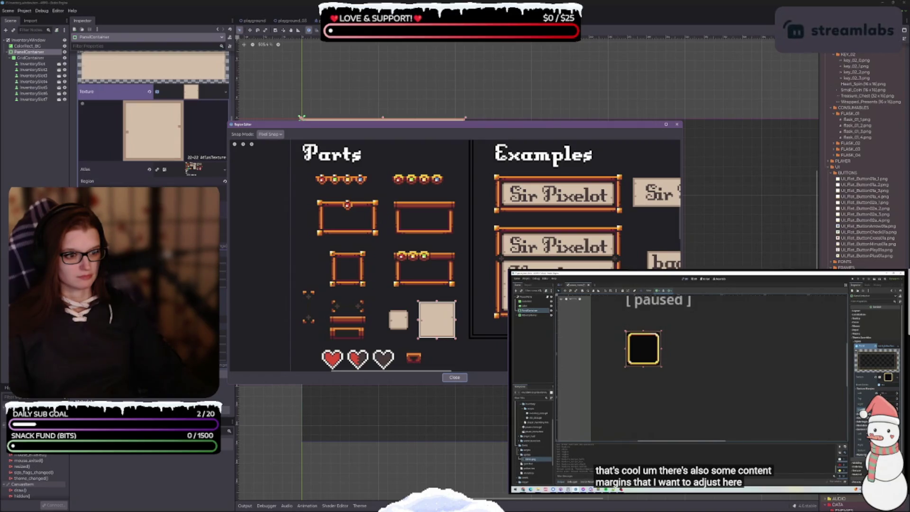
pyautogui.scroll(-1, 359, 272)
pyautogui.hscroll(5, 358, 272)
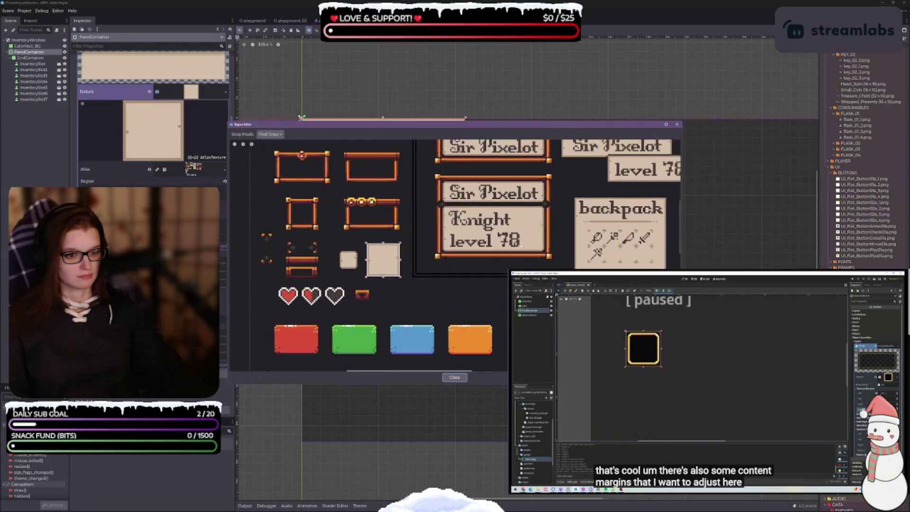
pyautogui.hscroll(-4, 358, 272)
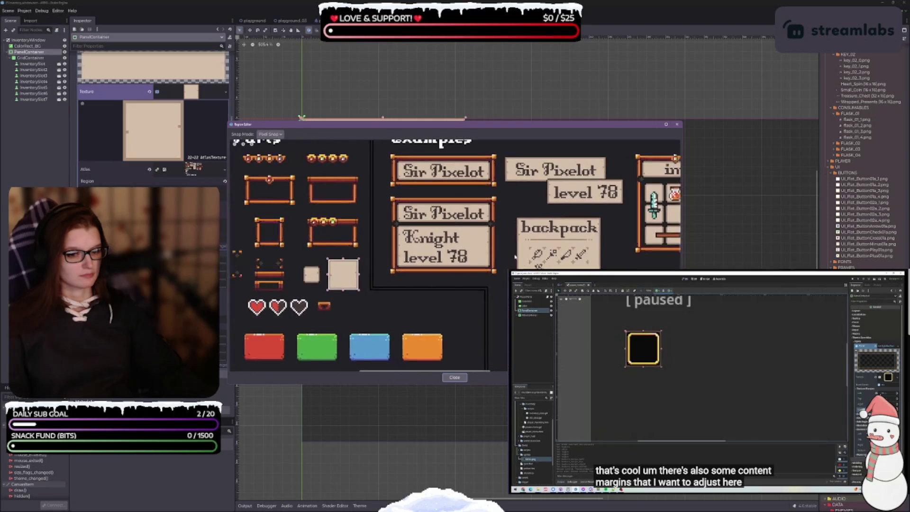
pyautogui.hscroll(4, 359, 273)
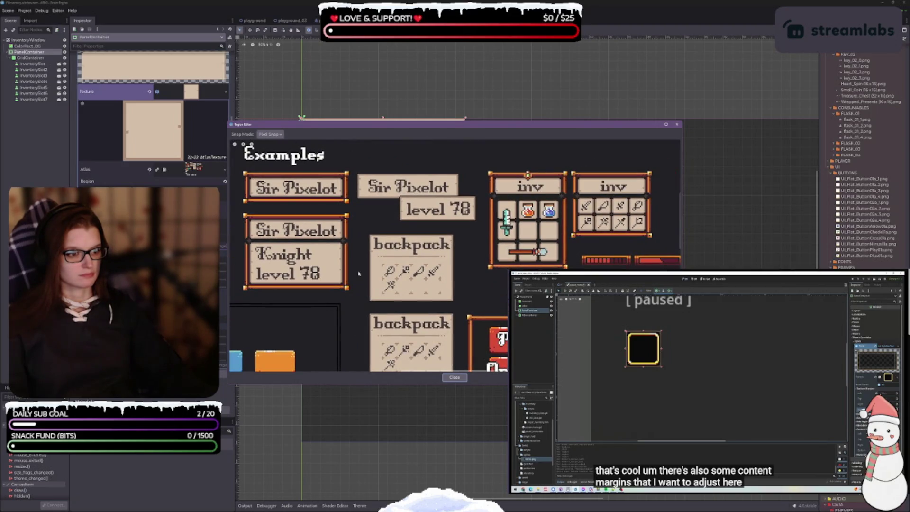
pyautogui.moveTo(358, 274); pyautogui.dragTo(309, 274)
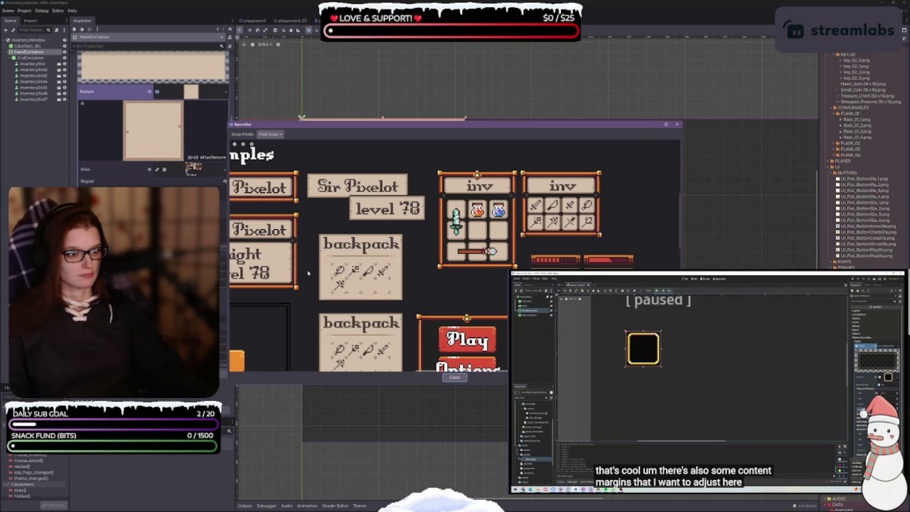
# Step: Browse the sheet's Parts section and the inventory panel examples
pyautogui.scroll(5, 590, 227)
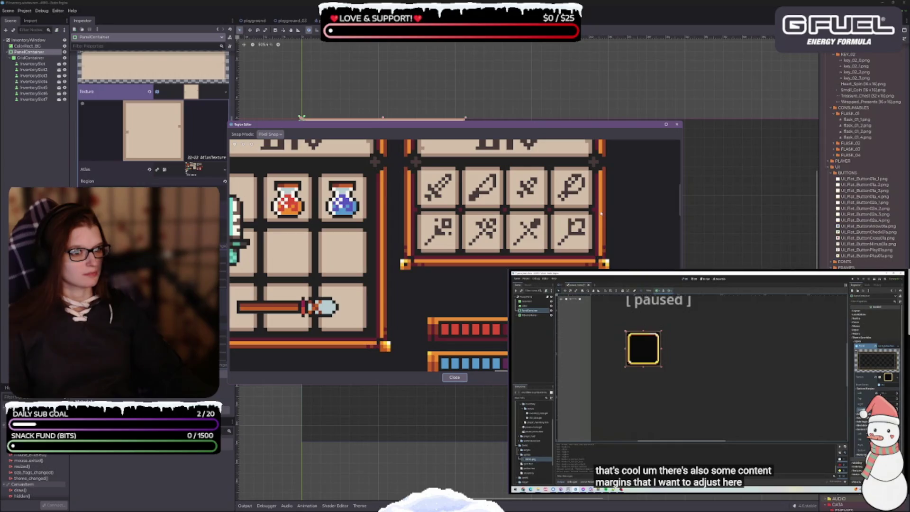
pyautogui.scroll(-3, 507, 221)
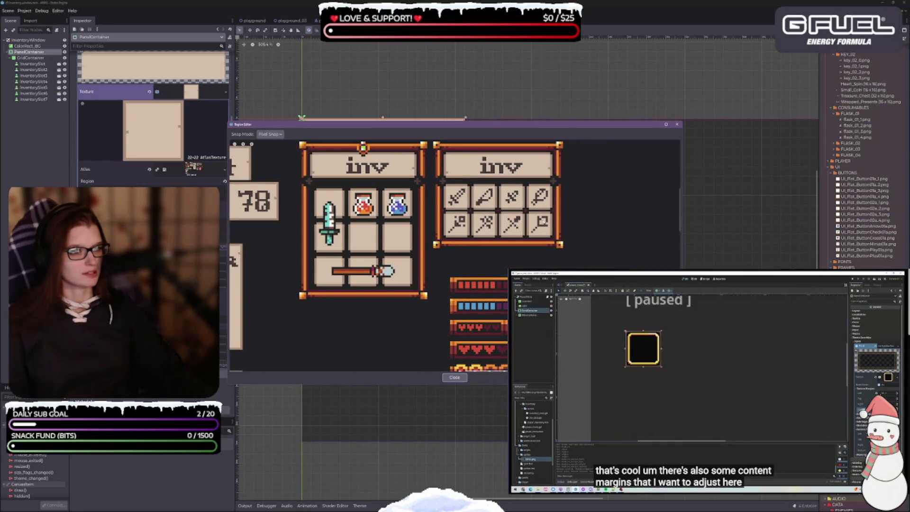
pyautogui.scroll(3, 507, 221)
pyautogui.scroll(-2, 455, 256)
pyautogui.hscroll(-5, 455, 256)
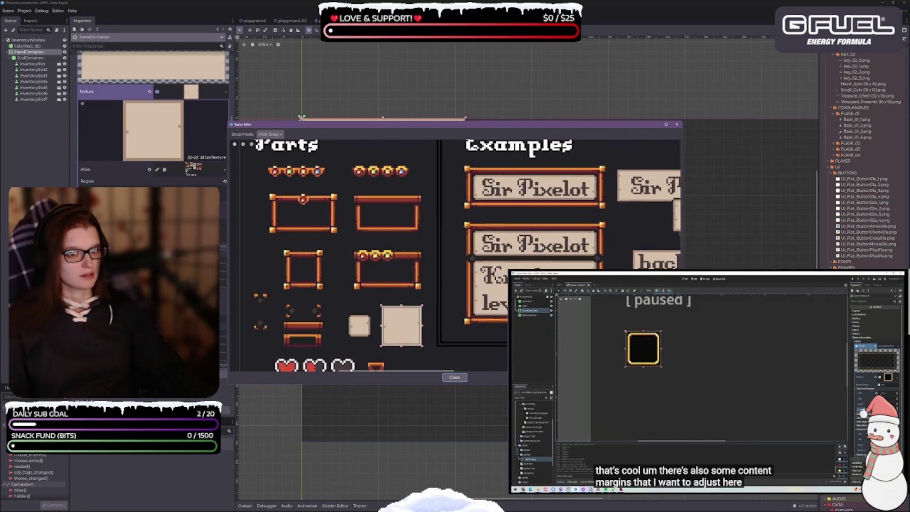
pyautogui.scroll(-2, 378, 244)
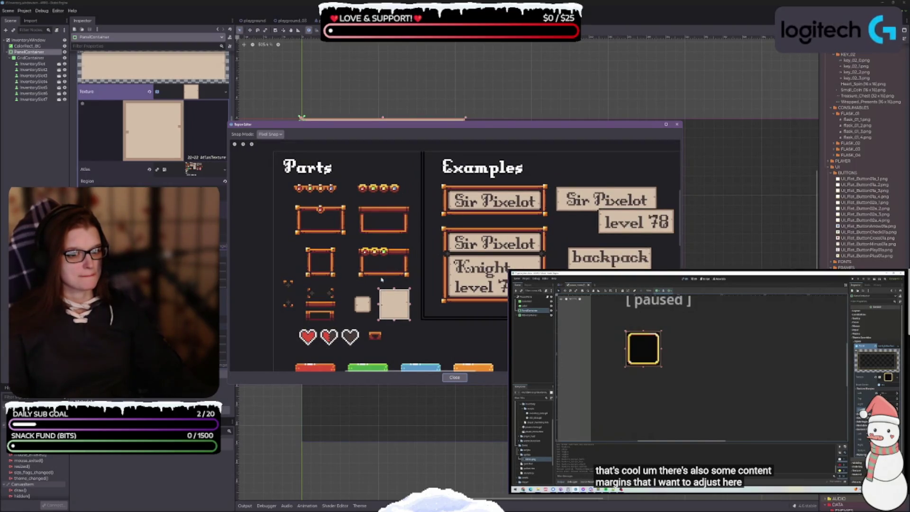
pyautogui.hscroll(3, 455, 256)
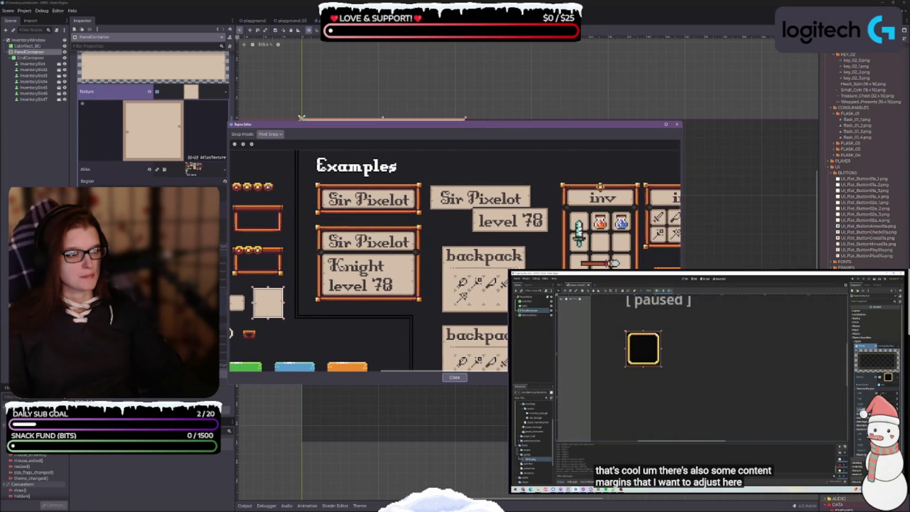
pyautogui.hscroll(-3, 455, 256)
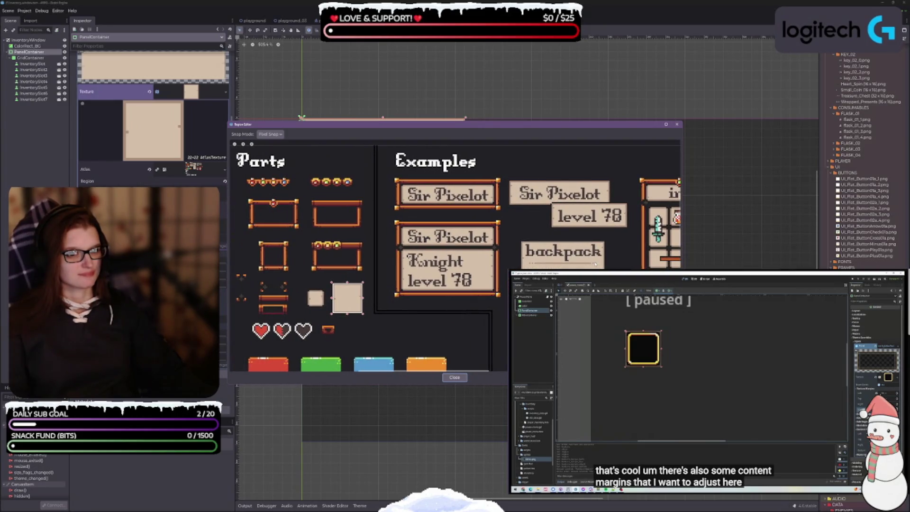
pyautogui.scroll(1, 595, 264)
pyautogui.hscroll(-1, 595, 264)
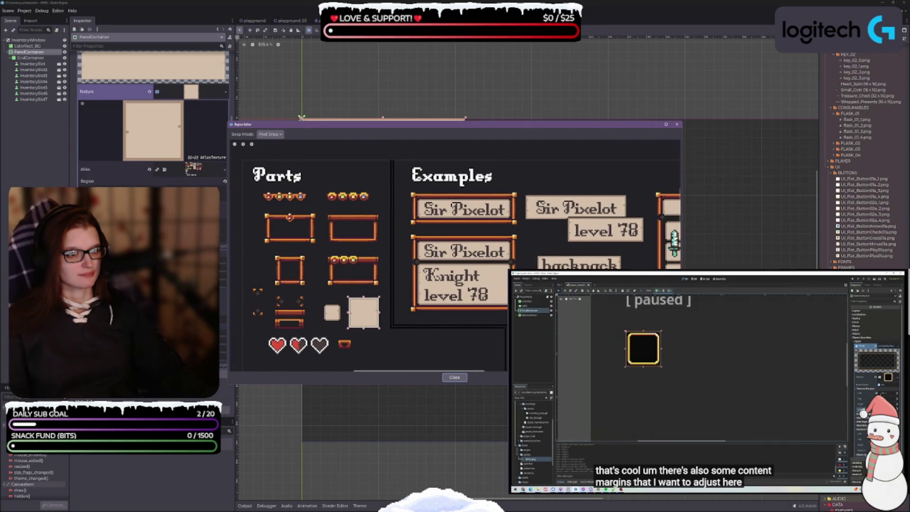
pyautogui.scroll(-2, 455, 256)
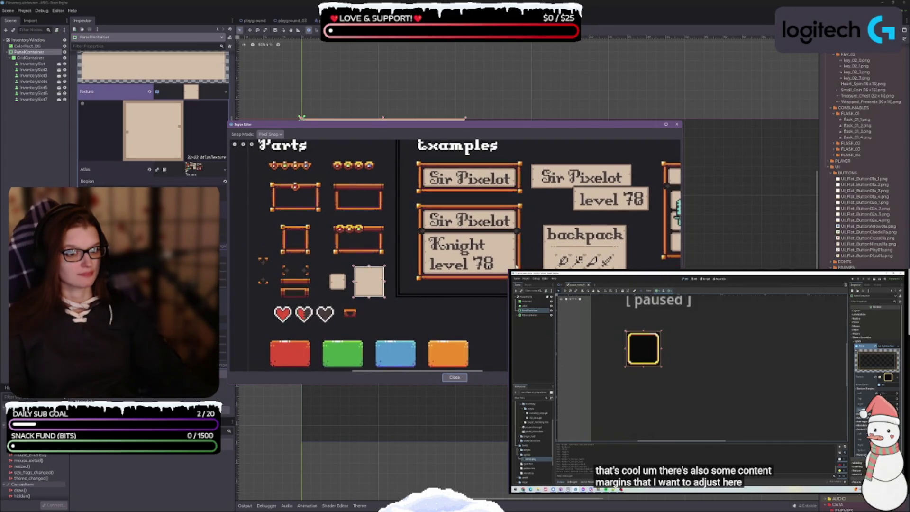
pyautogui.hscroll(8, 469, 214)
pyautogui.scroll(1, 469, 213)
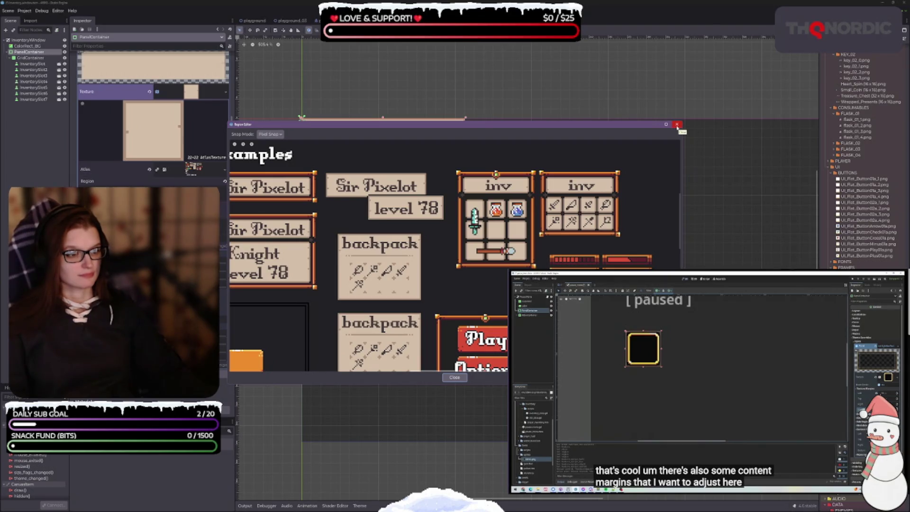
pyautogui.hscroll(-9, 363, 247)
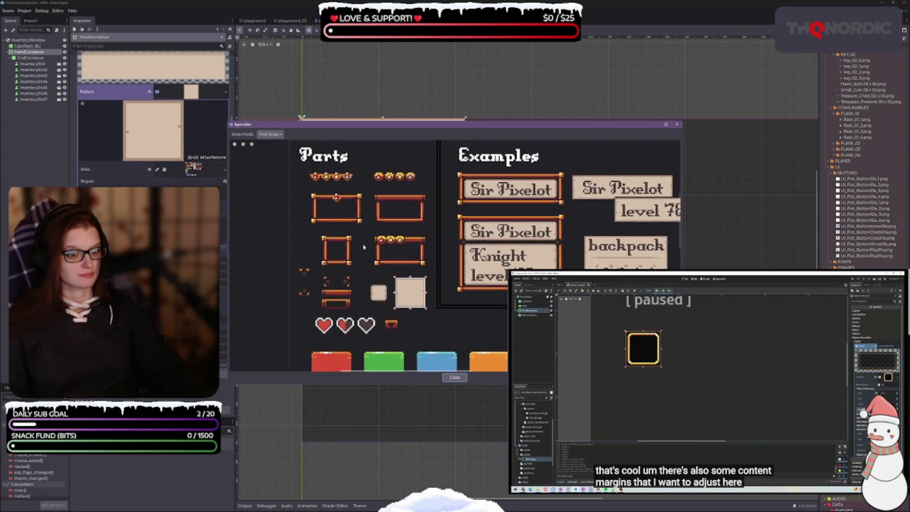
pyautogui.moveTo(364, 247); pyautogui.dragTo(391, 257)
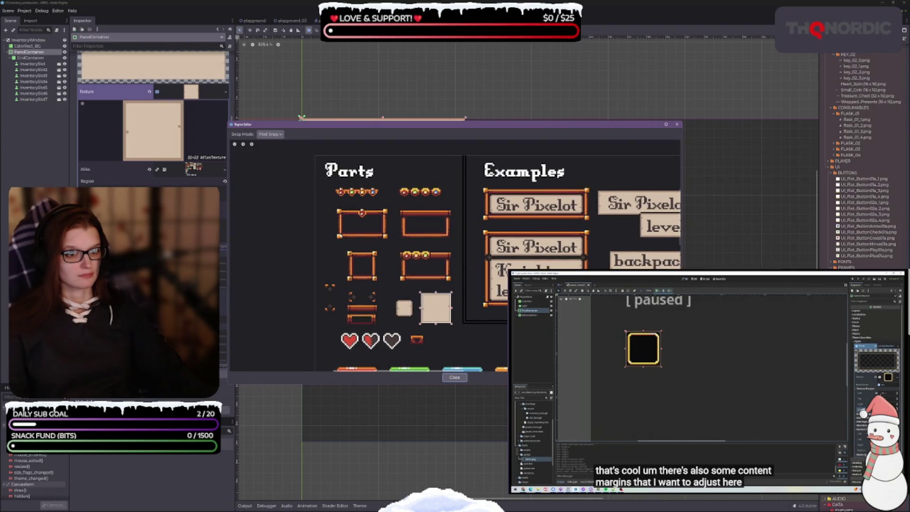
pyautogui.moveTo(516, 241)
pyautogui.mouseDown()
pyautogui.moveTo(302, 241)
pyautogui.moveTo(460, 236)
pyautogui.moveTo(342, 224)
pyautogui.moveTo(438, 222)
pyautogui.moveTo(367, 220)
pyautogui.mouseUp()
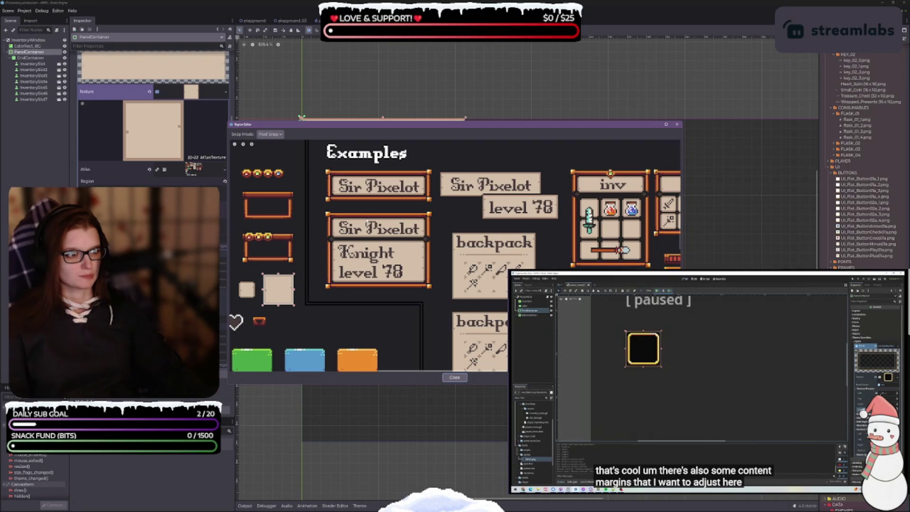
pyautogui.moveTo(366, 220)
pyautogui.mouseDown()
pyautogui.moveTo(303, 222)
pyautogui.moveTo(474, 222)
pyautogui.moveTo(285, 222)
pyautogui.moveTo(470, 220)
pyautogui.mouseUp()
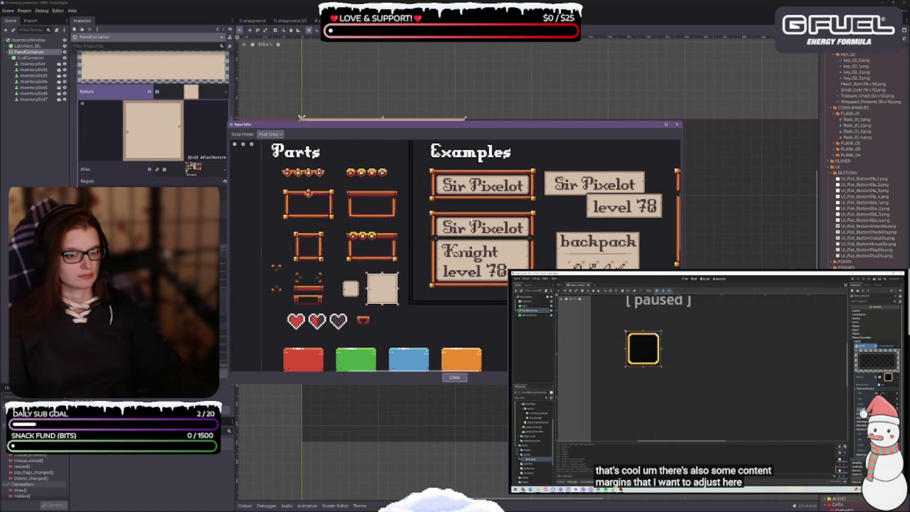
# Step: Return to the Examples section and select the plain orange frame as the texture region
pyautogui.scroll(2, 305, 239)
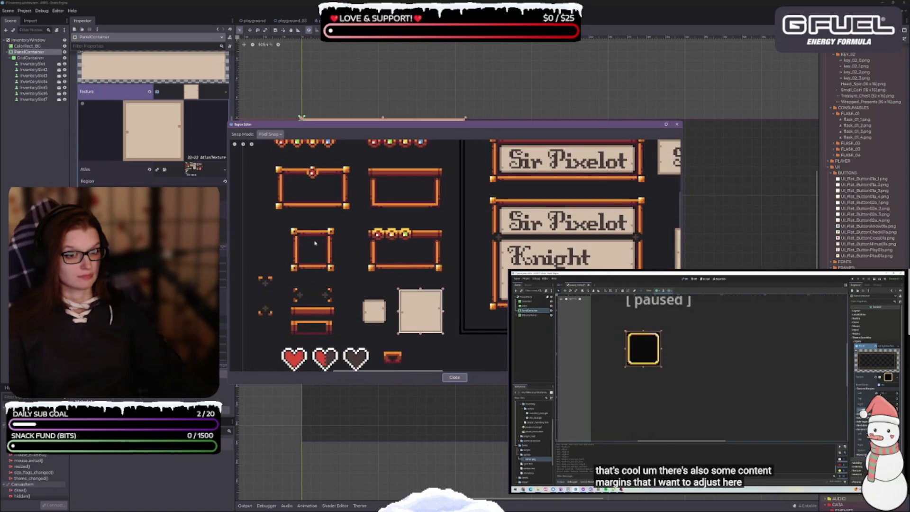
pyautogui.moveTo(370, 213); pyautogui.dragTo(298, 232)
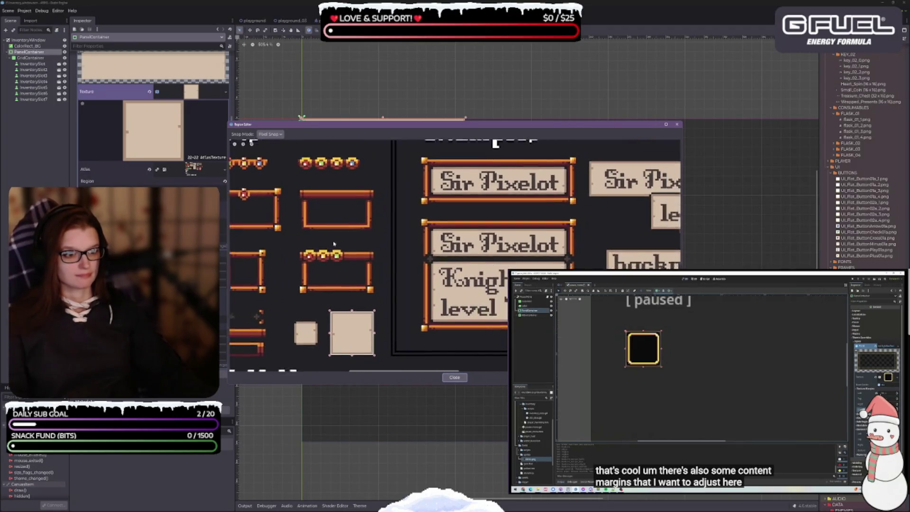
pyautogui.scroll(-1, 428, 220)
pyautogui.moveTo(562, 237); pyautogui.dragTo(365, 242)
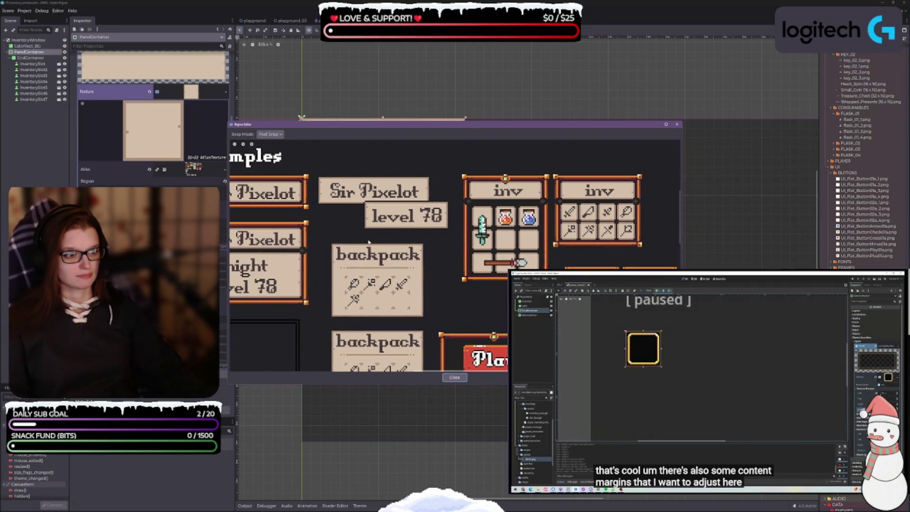
pyautogui.hscroll(-5, 366, 228)
pyautogui.scroll(1, 366, 211)
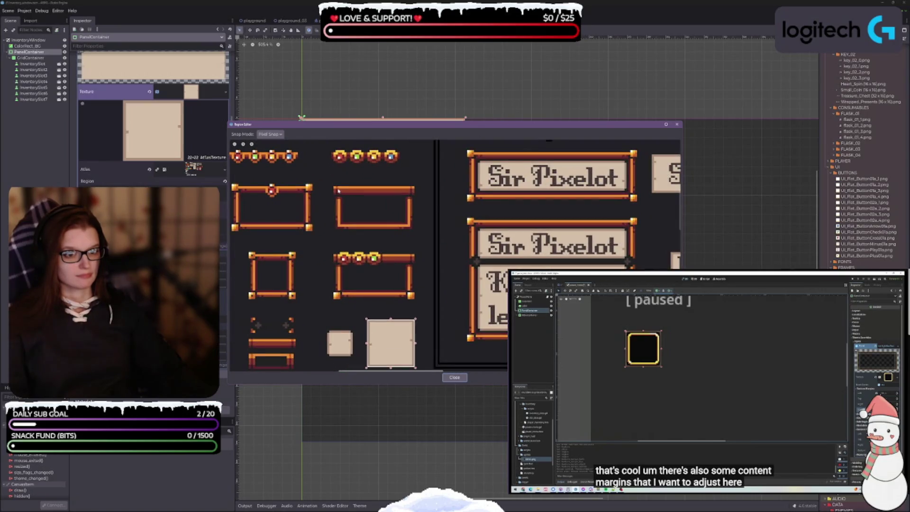
pyautogui.moveTo(333, 186); pyautogui.dragTo(415, 231)
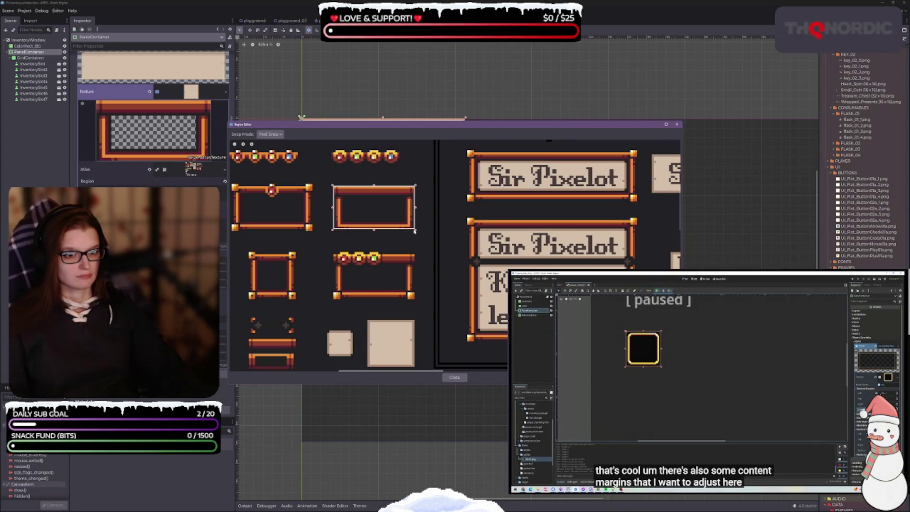
pyautogui.click(454, 378)
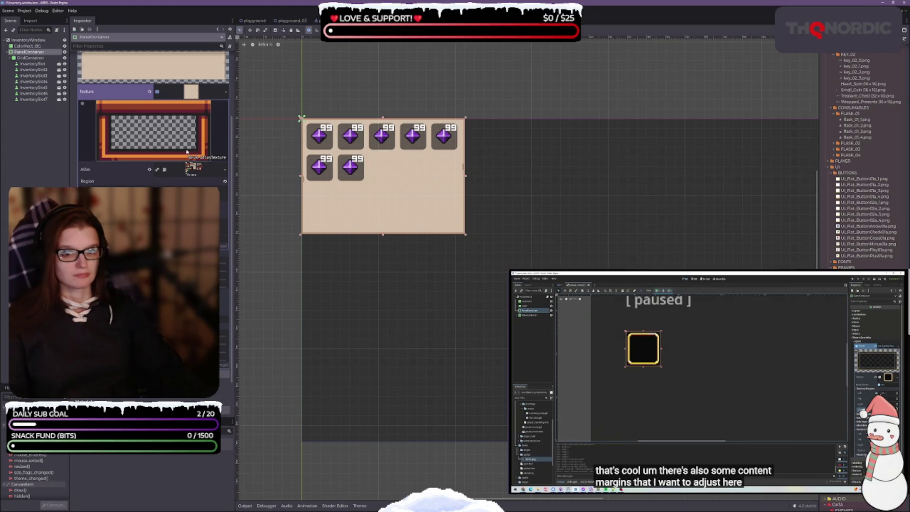
# Step: Reopen the Region editor to confirm the orange frame selection, then close it
pyautogui.scroll(3, 306, 204)
pyautogui.hscroll(-2, 306, 204)
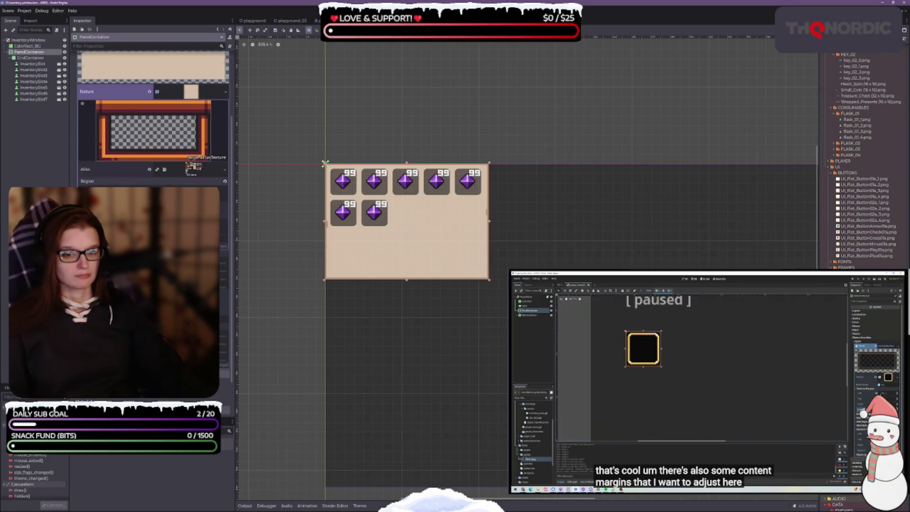
pyautogui.click(151, 180)
pyautogui.scroll(-2, 394, 234)
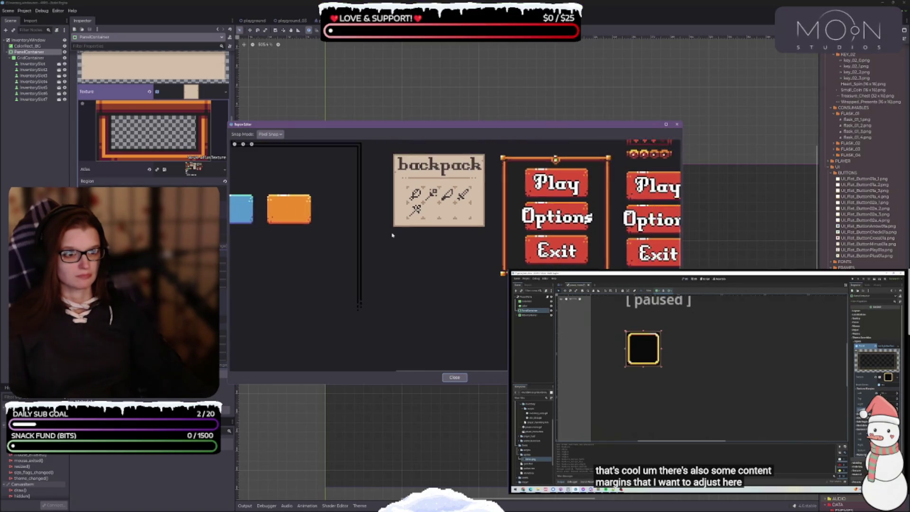
pyautogui.hscroll(-3, 393, 235)
pyautogui.scroll(2, 410, 240)
pyautogui.hscroll(-3, 411, 241)
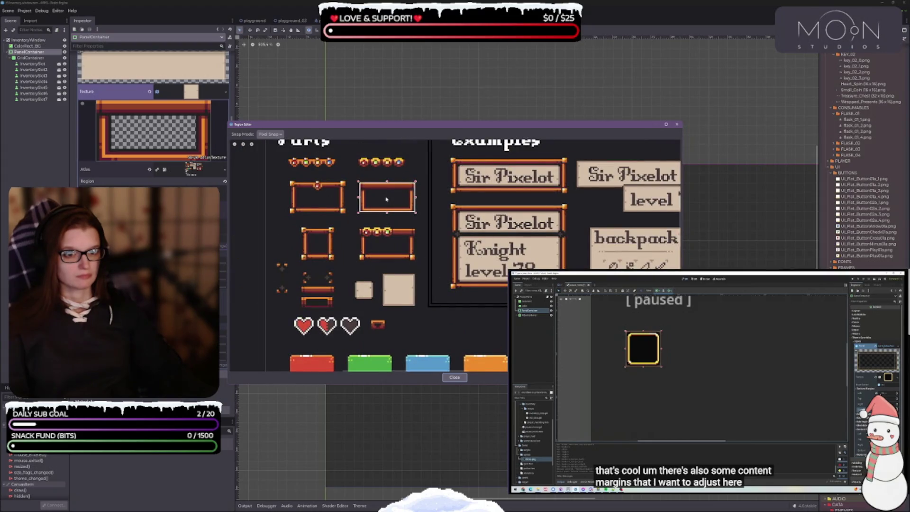
pyautogui.click(455, 377)
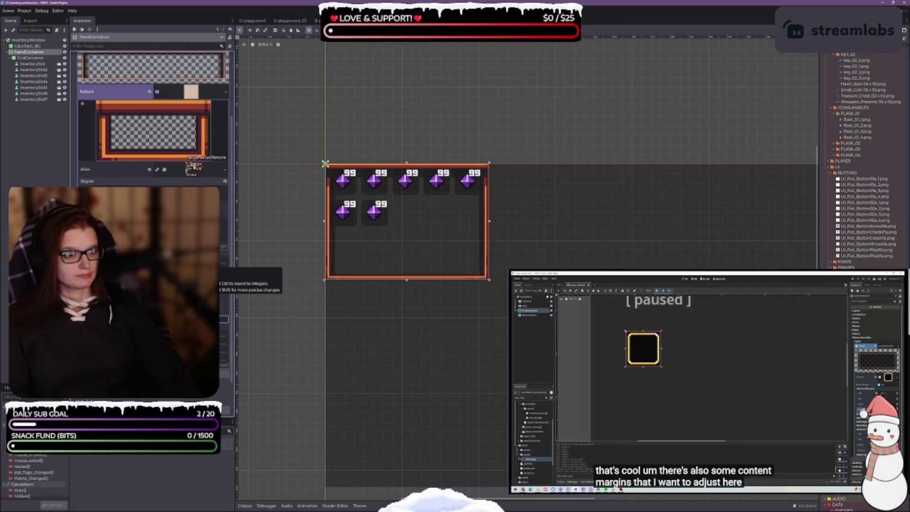
# Step: Bring the panel into view and enter a larger content margin to pad the slots
pyautogui.scroll(3, 390, 239)
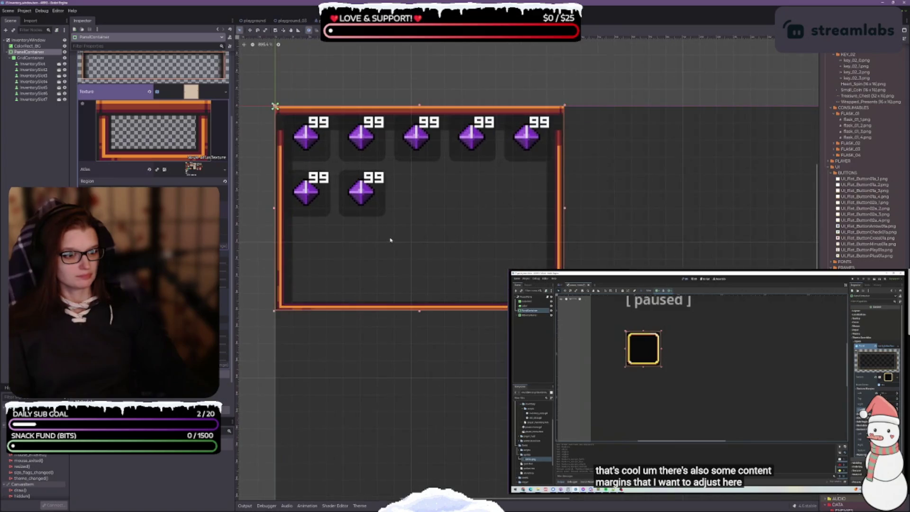
pyautogui.moveTo(431, 237); pyautogui.dragTo(456, 278)
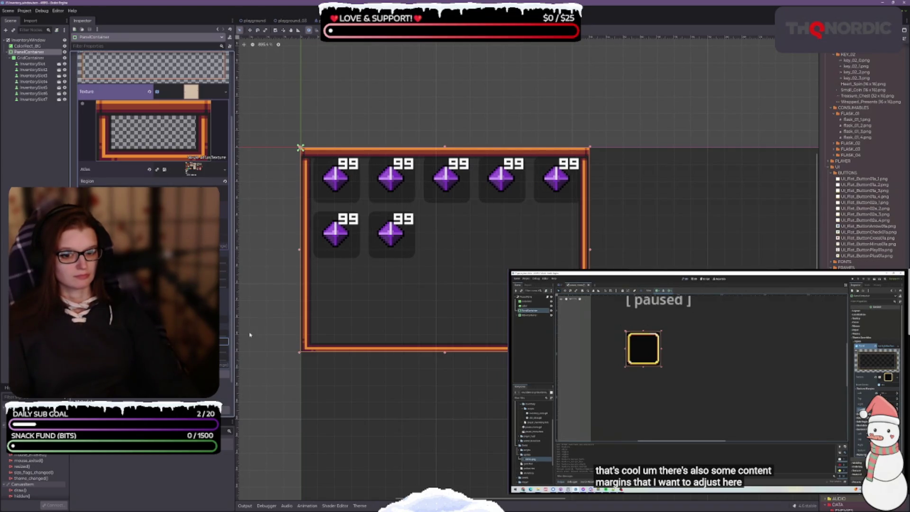
pyautogui.press('Return')
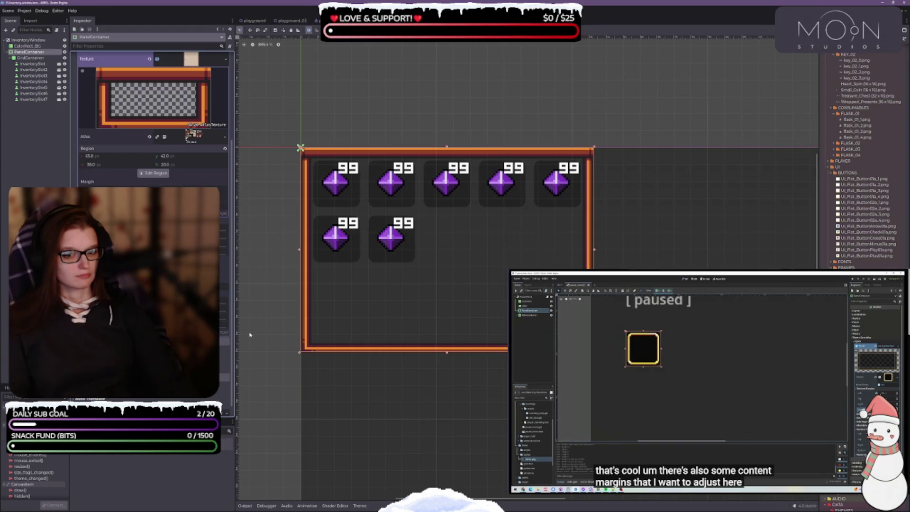
pyautogui.scroll(3, 80, 137)
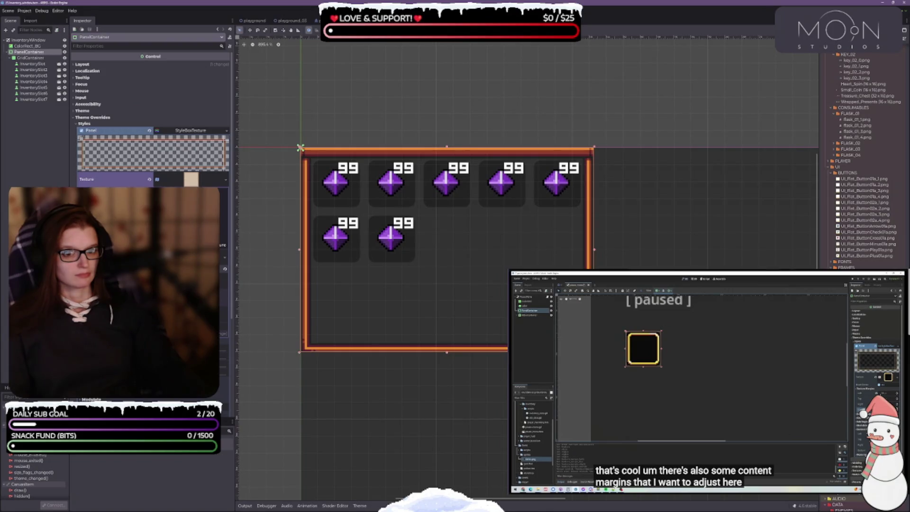
# Step: Select the PanelContainer and drag its bottom edge up to fit two slot rows
pyautogui.click(583, 260)
pyautogui.scroll(-2, 583, 259)
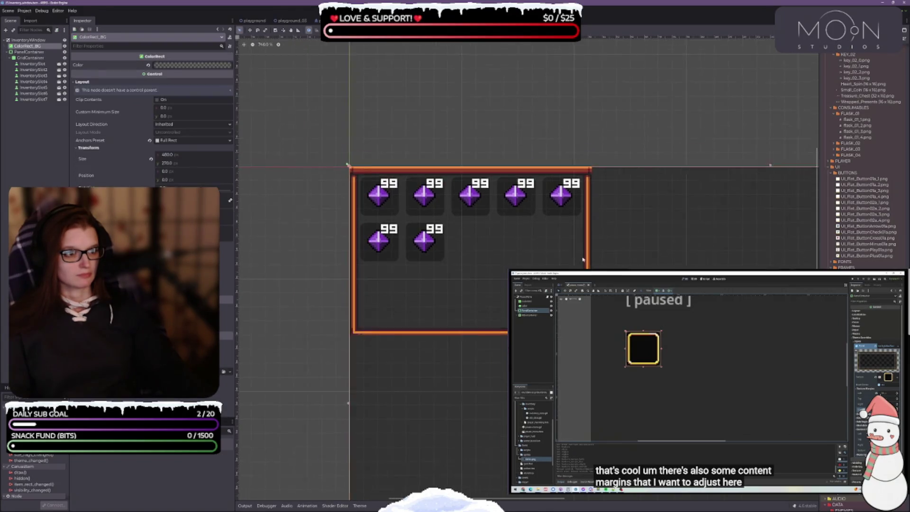
pyautogui.click(426, 256)
pyautogui.scroll(-1, 423, 254)
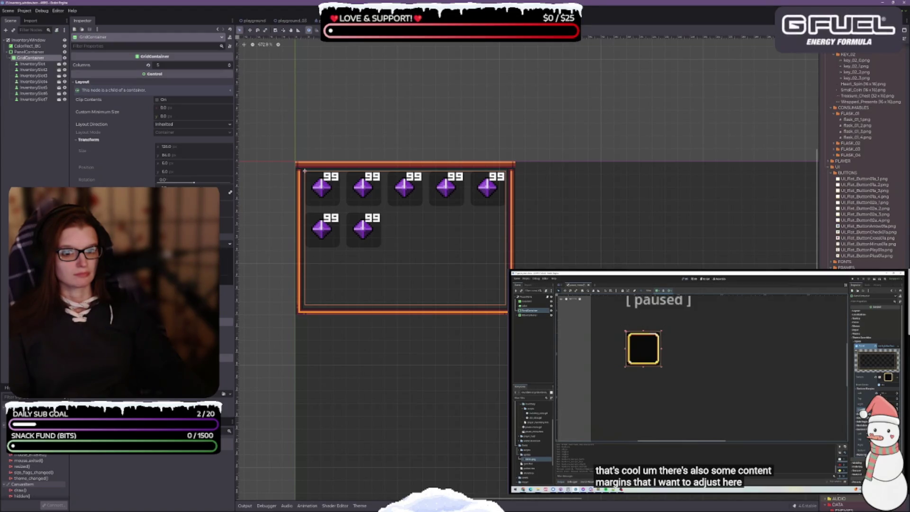
pyautogui.click(295, 161)
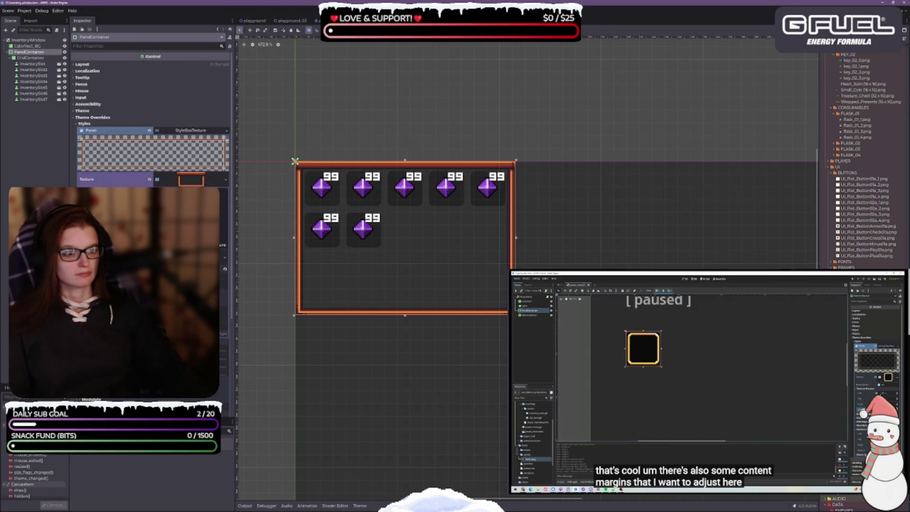
pyautogui.moveTo(482, 303); pyautogui.dragTo(482, 244)
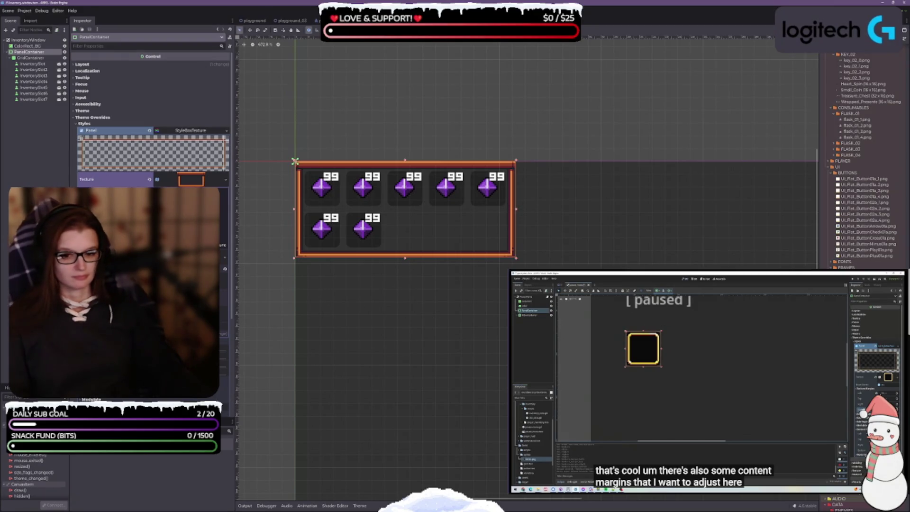
# Step: Check the panel's Layout and Transform size, then switch to the InventorySlot scene
pyautogui.click(76, 64)
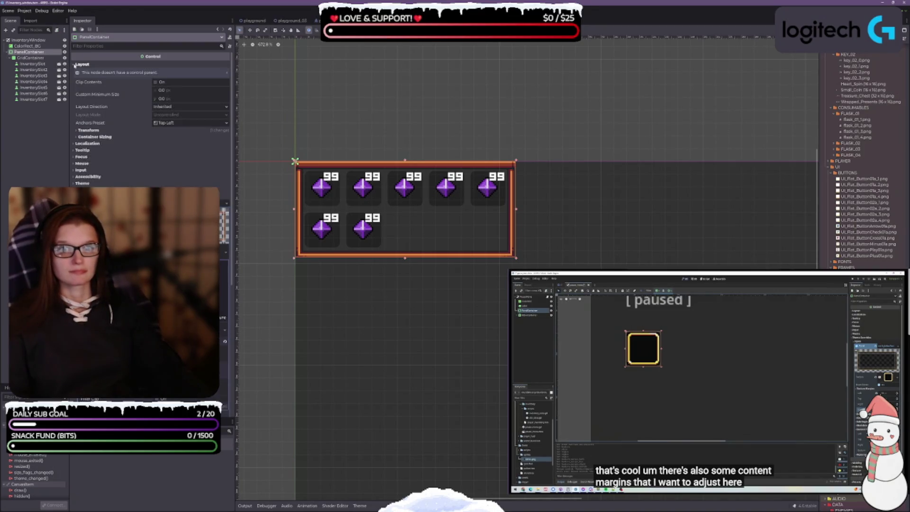
pyautogui.click(78, 131)
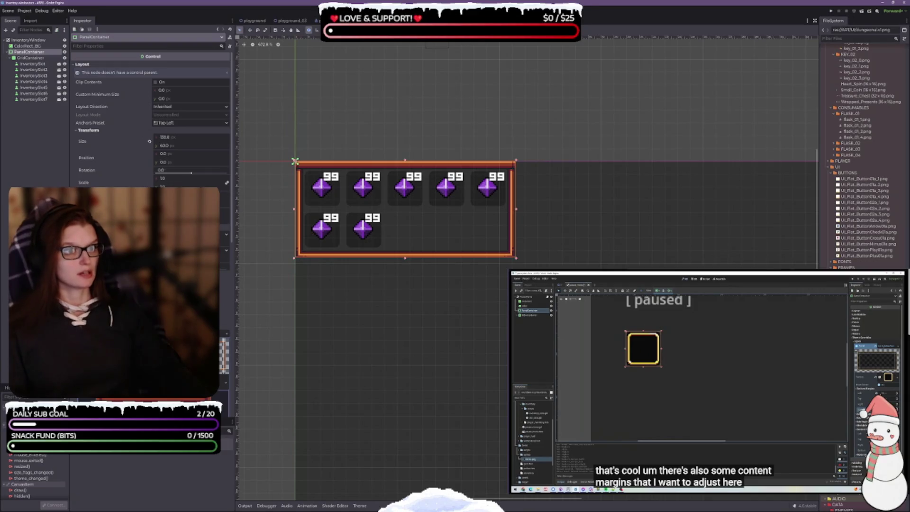
pyautogui.hotkey('ctrl', 'Tab')
# Step: Select the InventorySlot root and give it a Normal StyleBoxTexture theme override
pyautogui.scroll(2, 330, 193)
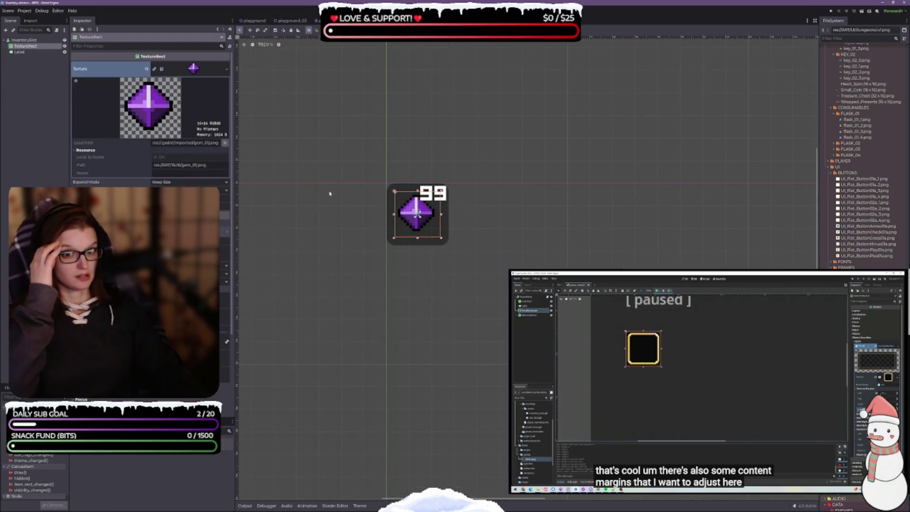
pyautogui.click(26, 40)
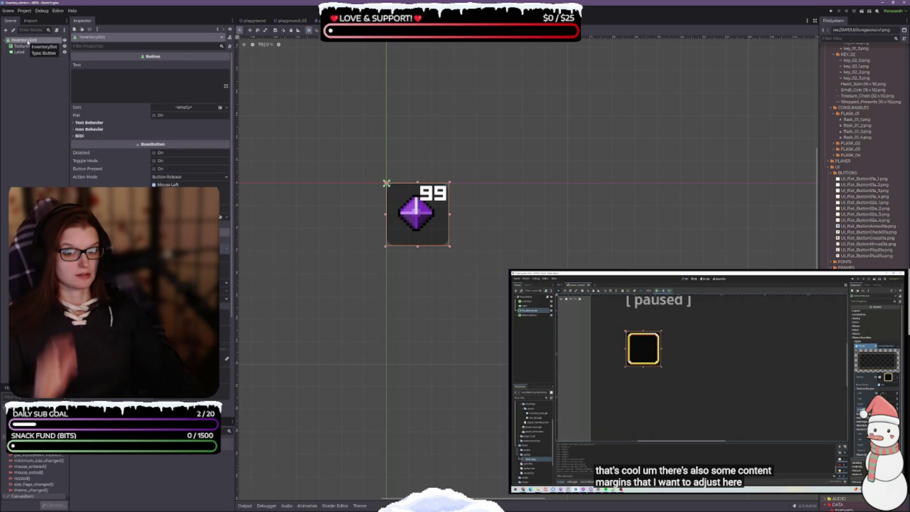
pyautogui.click(26, 46)
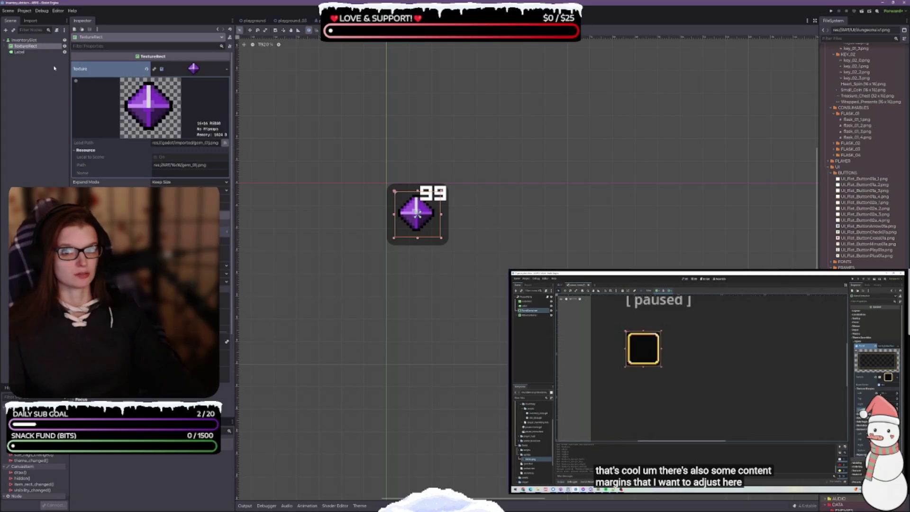
pyautogui.click(24, 40)
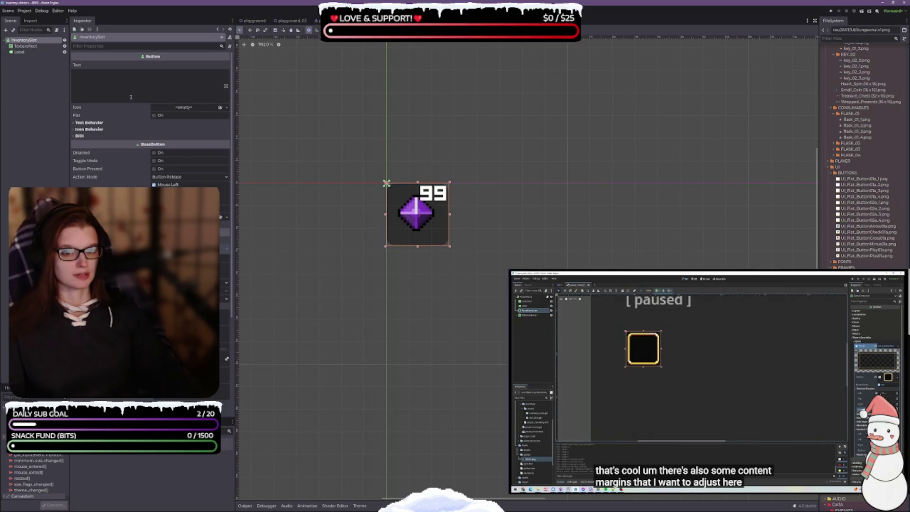
pyautogui.click(75, 123)
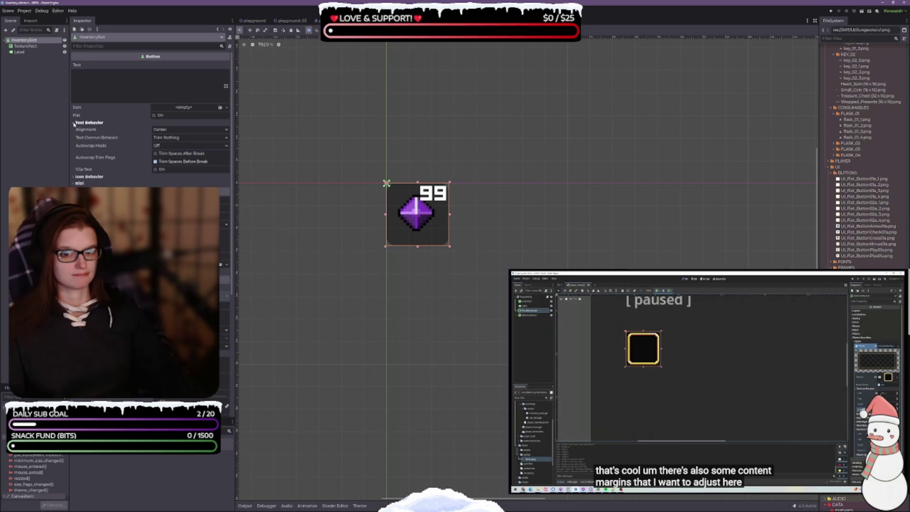
pyautogui.click(76, 122)
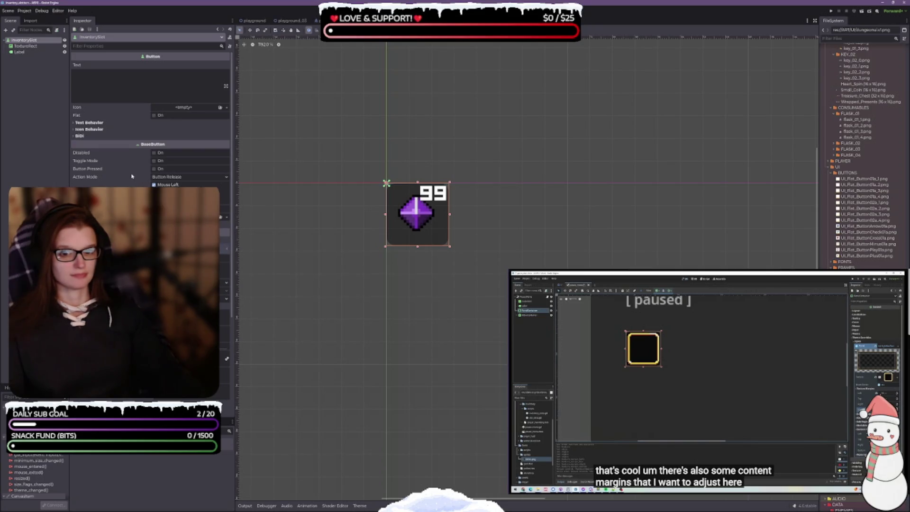
pyautogui.scroll(-5, 126, 168)
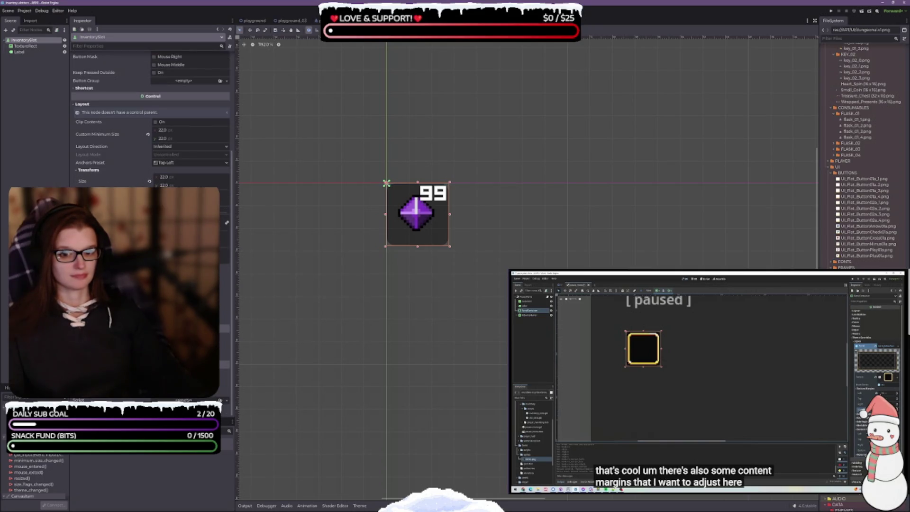
pyautogui.scroll(-2, 151, 119)
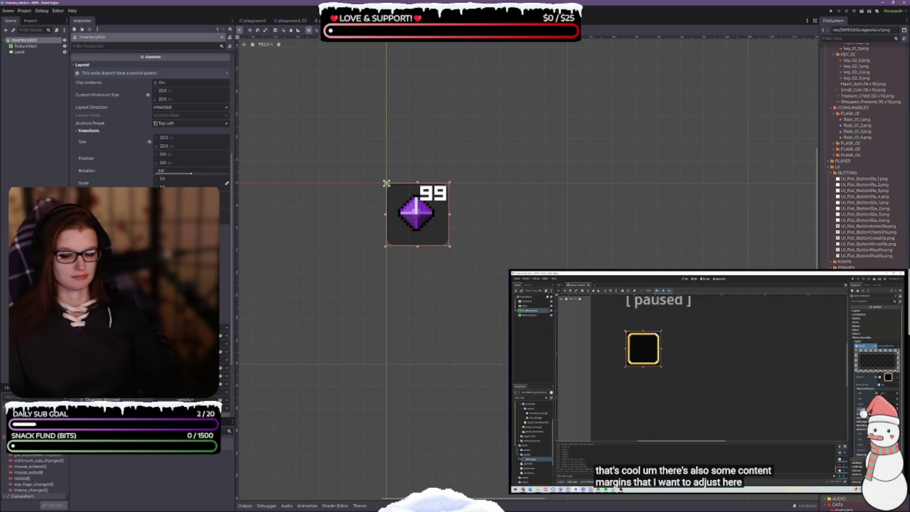
pyautogui.scroll(-4, 218, 285)
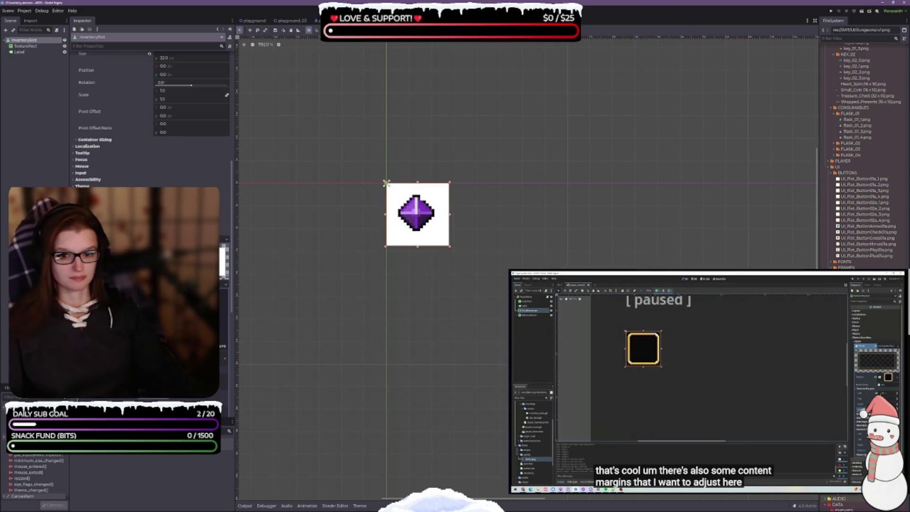
# Step: Crop the slot's StyleBoxTexture region to the small beige square on the sprite sheet
pyautogui.scroll(-4, 80, 156)
pyautogui.click(81, 156)
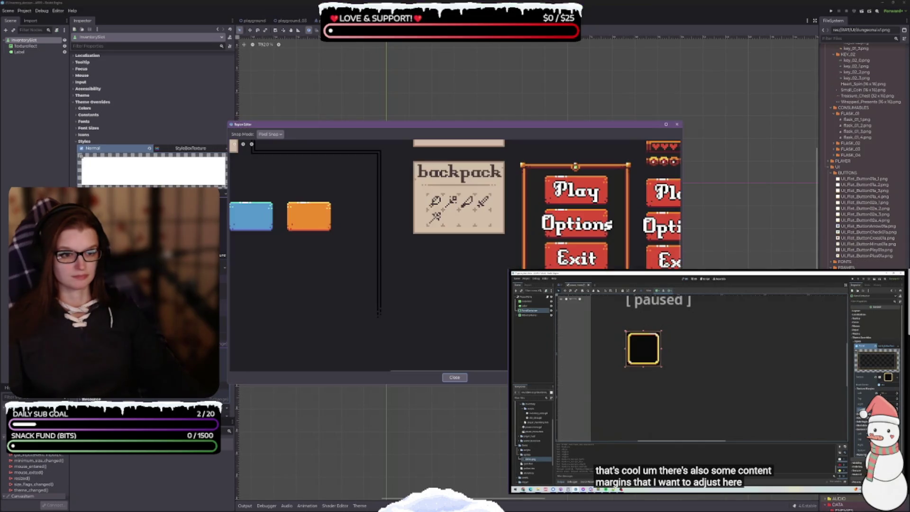
pyautogui.scroll(5, 391, 240)
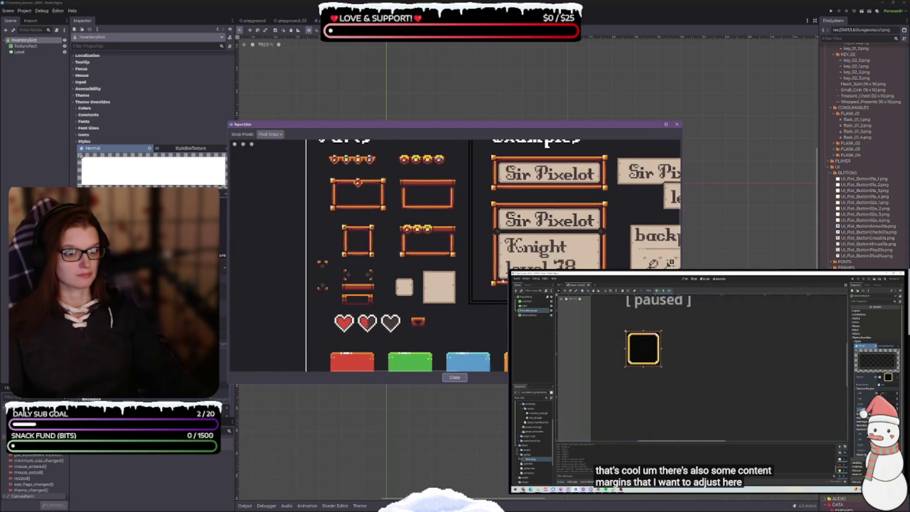
pyautogui.moveTo(391, 241); pyautogui.dragTo(417, 268)
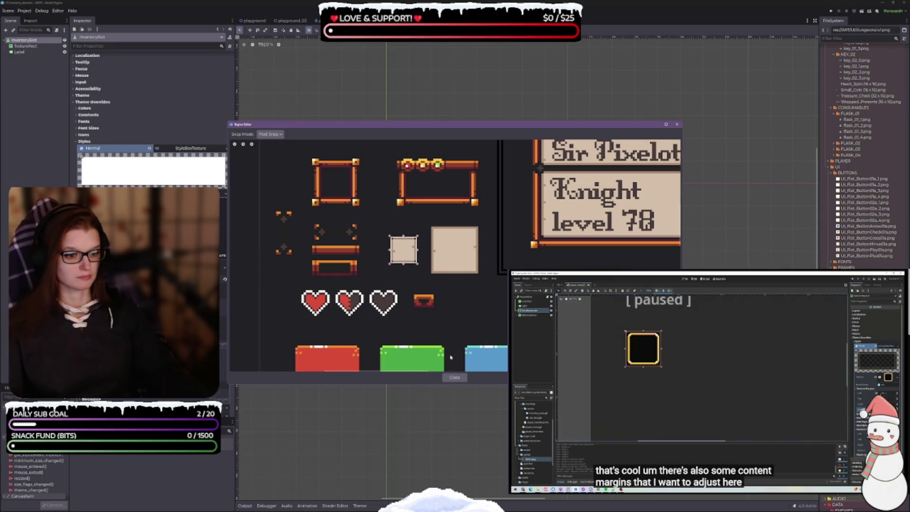
pyautogui.click(455, 377)
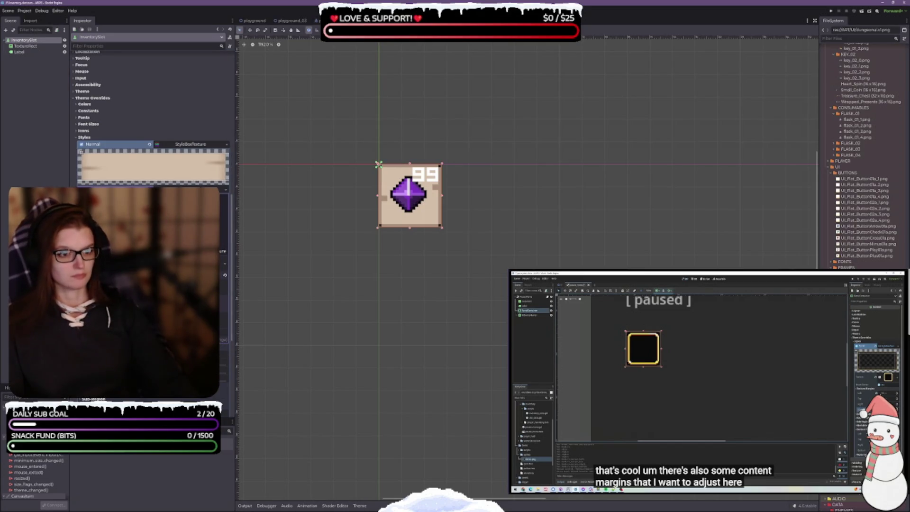
# Step: Adjust the beige StyleBoxTexture background's Texture Margins in the Inspector
pyautogui.click(223, 362)
pyautogui.moveTo(223, 362); pyautogui.dragTo(224, 379)
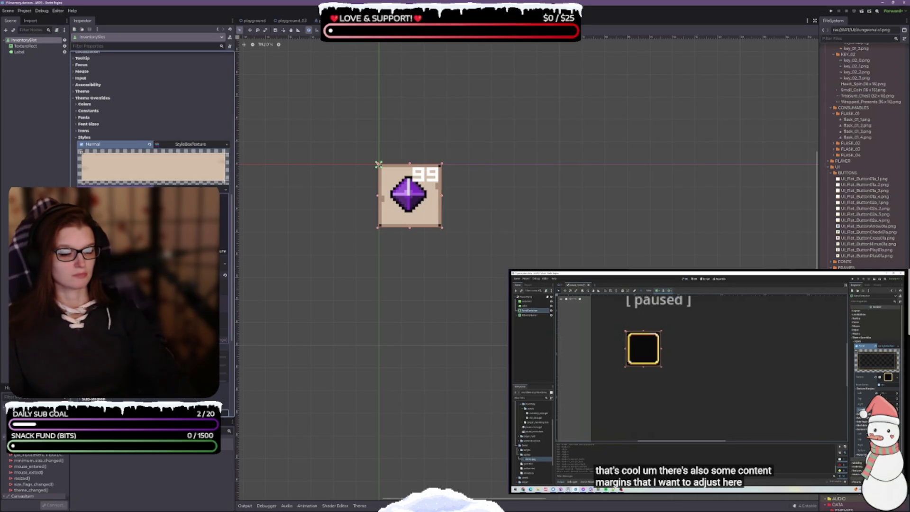
pyautogui.scroll(1, 459, 231)
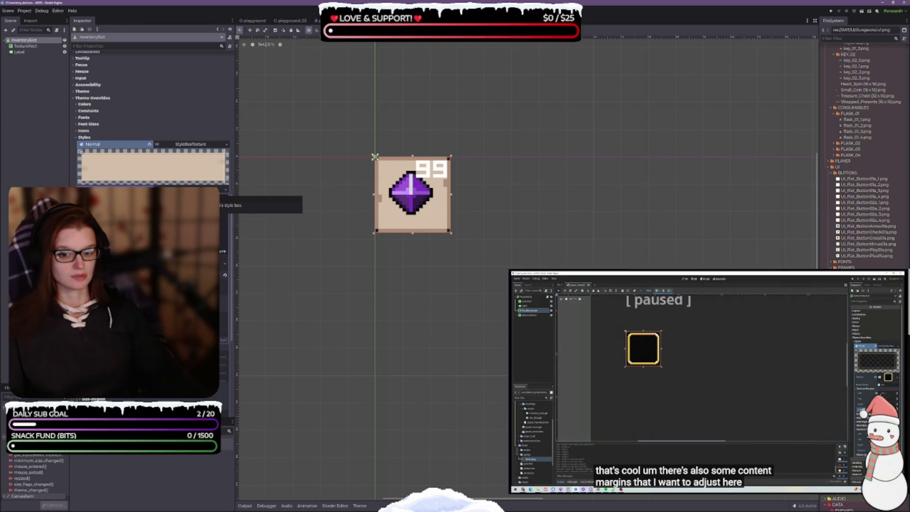
pyautogui.click(199, 173)
pyautogui.scroll(-4, 152, 118)
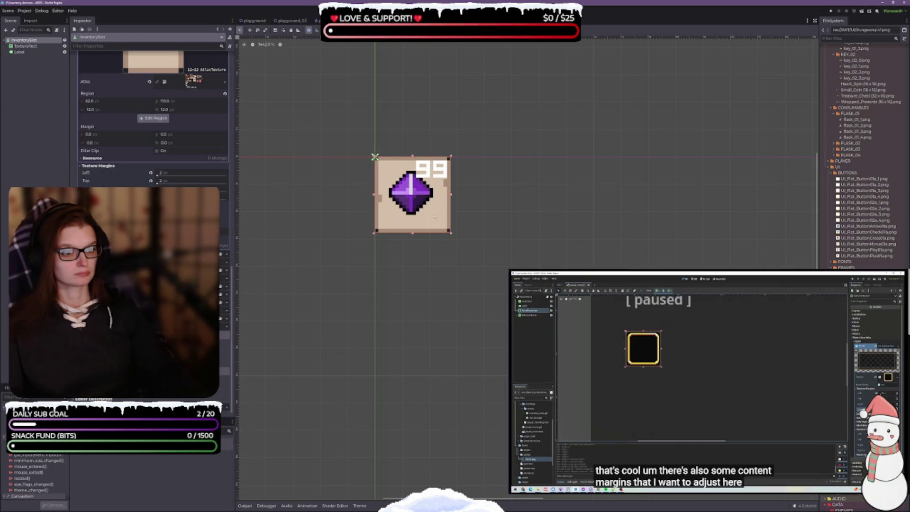
pyautogui.moveTo(434, 217); pyautogui.dragTo(441, 224)
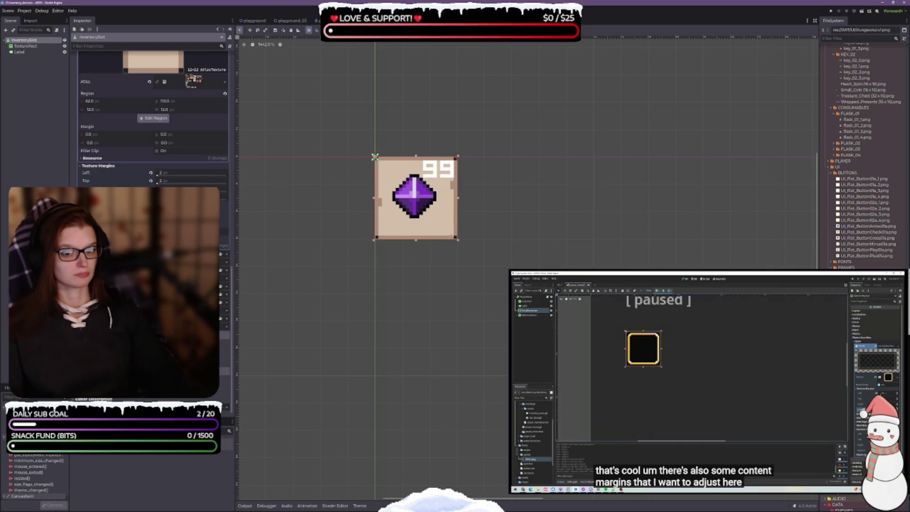
# Step: Set the InventorySlot size back to 22×22 pixels and select TextureRect
pyautogui.scroll(2, 152, 119)
pyautogui.scroll(-2, 152, 118)
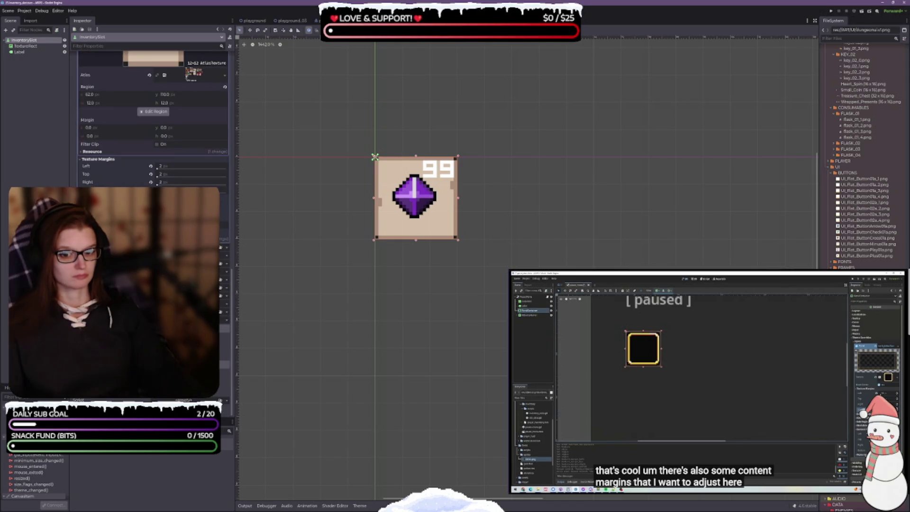
pyautogui.scroll(3, 109, 93)
pyautogui.scroll(-10, 109, 93)
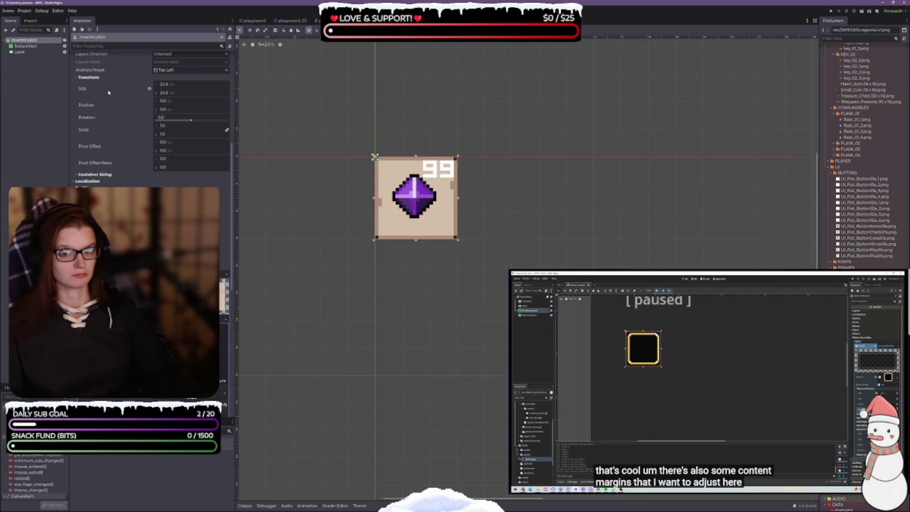
pyautogui.scroll(3, 109, 92)
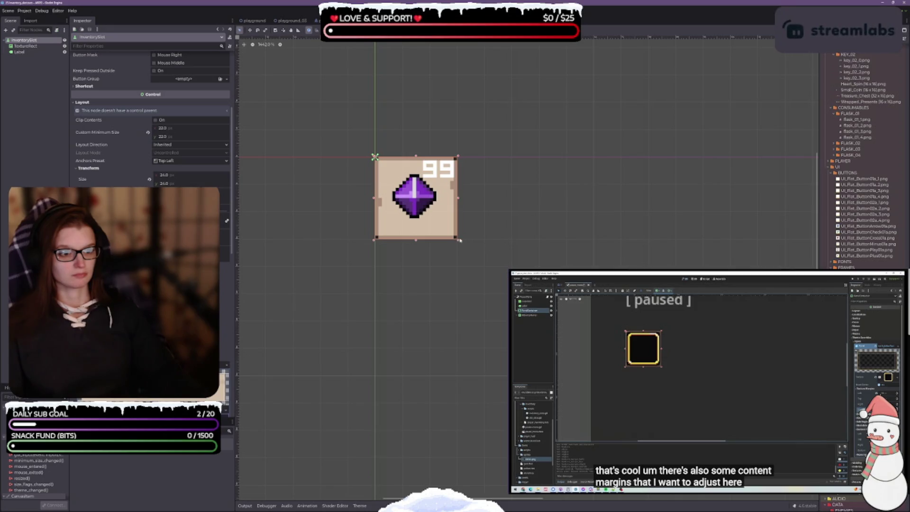
pyautogui.moveTo(452, 231); pyautogui.dragTo(430, 207)
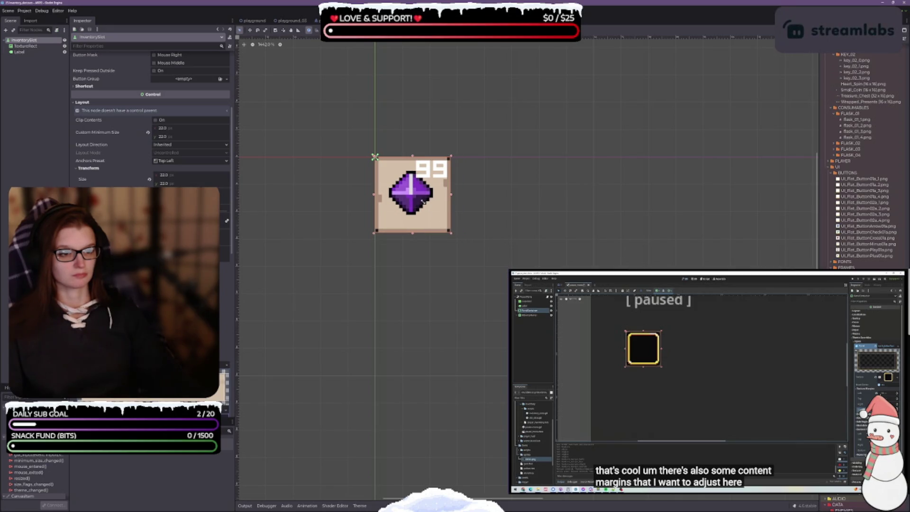
pyautogui.click(25, 46)
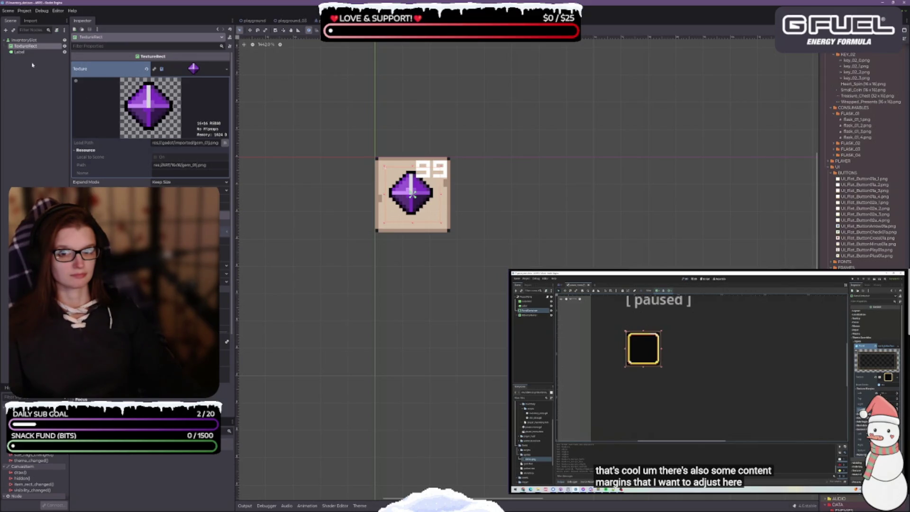
# Step: Shrink the 99 count label and nudge it into the slot's top-right corner
pyautogui.click(19, 52)
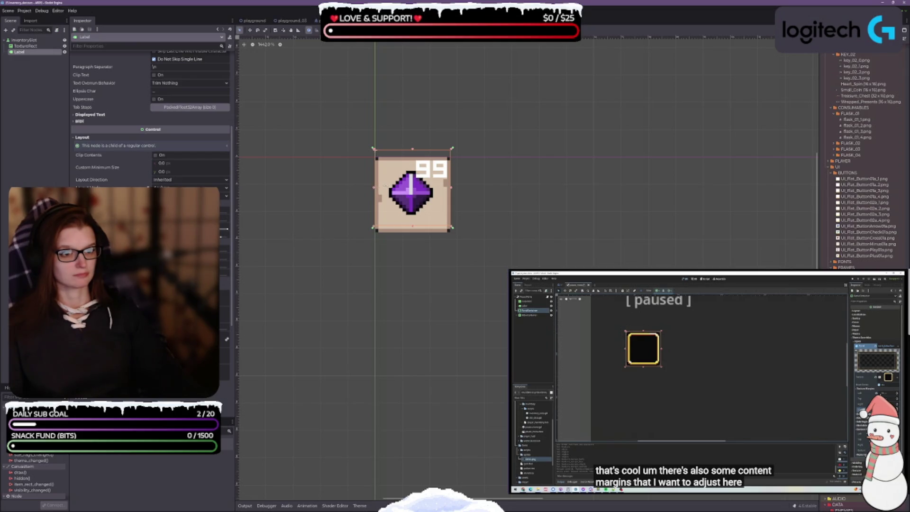
pyautogui.moveTo(374, 189); pyautogui.dragTo(401, 187)
pyautogui.moveTo(426, 228); pyautogui.dragTo(424, 188)
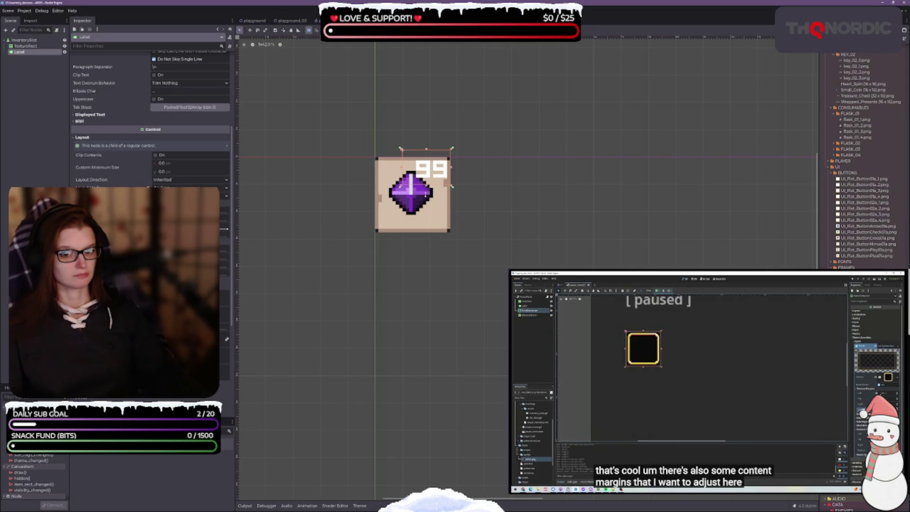
pyautogui.press('Down')
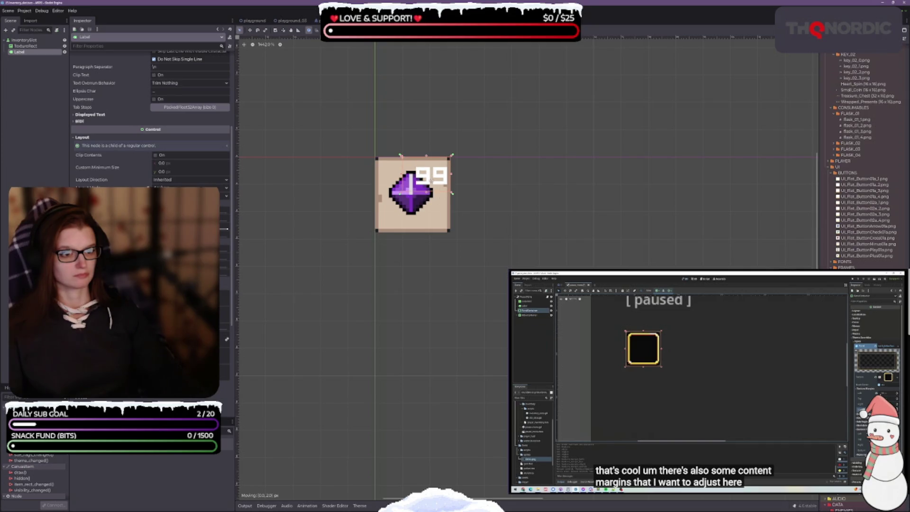
pyautogui.moveTo(418, 180); pyautogui.dragTo(419, 179)
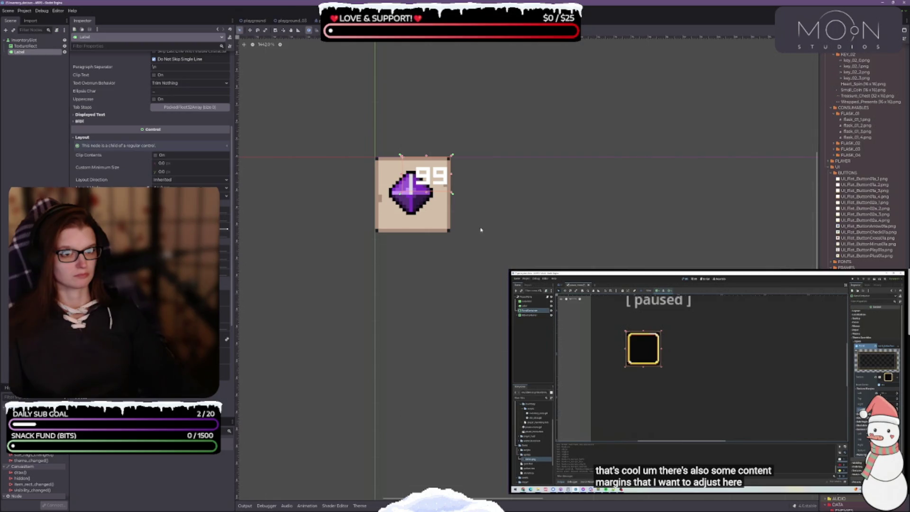
pyautogui.moveTo(430, 176); pyautogui.dragTo(424, 170)
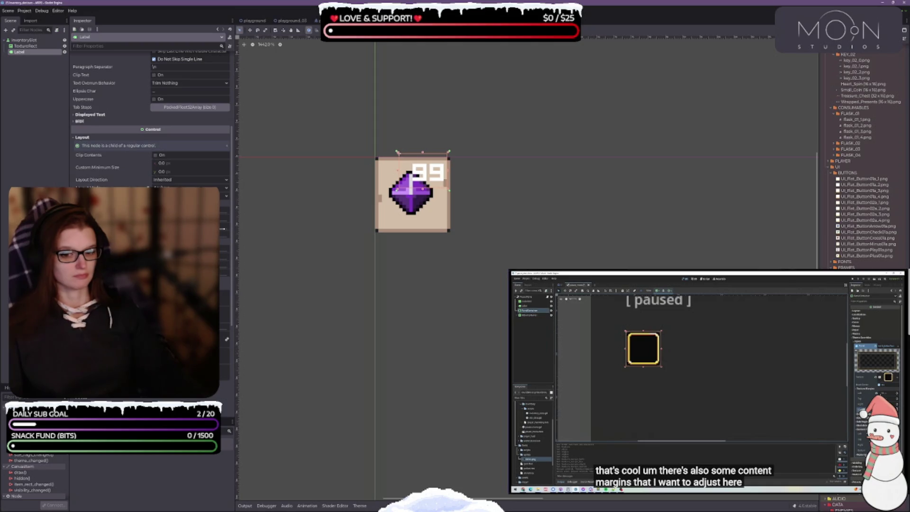
# Step: Raise the label's outline size in Theme Overrides for a dark outline around 99
pyautogui.scroll(-5, 152, 119)
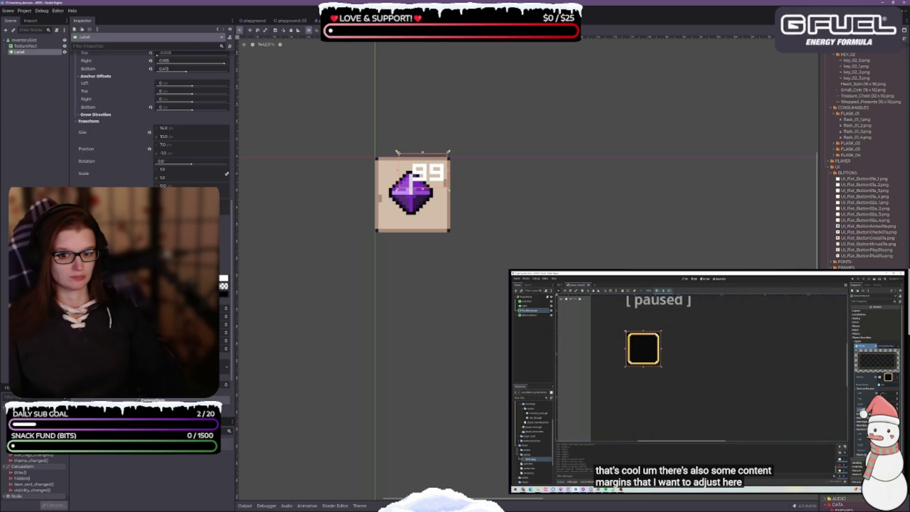
pyautogui.click(226, 341)
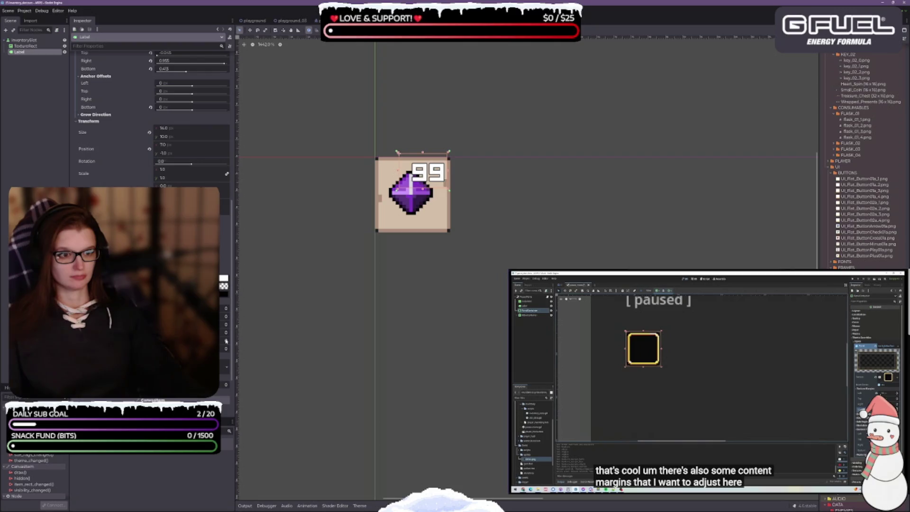
pyautogui.click(226, 342)
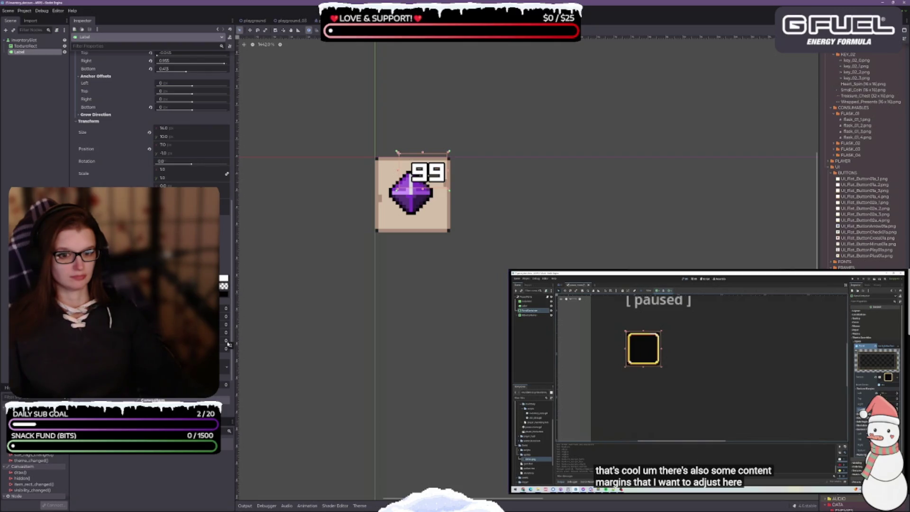
pyautogui.scroll(-1, 415, 270)
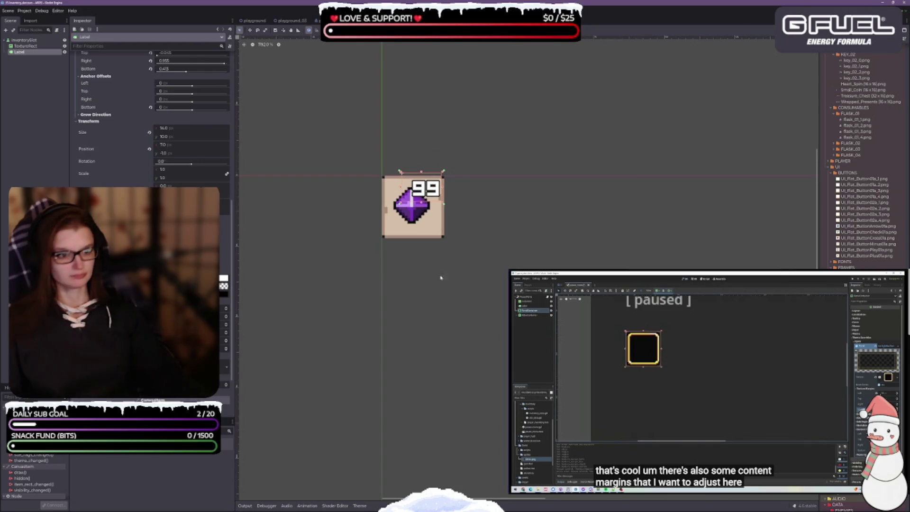
pyautogui.scroll(-2, 433, 265)
pyautogui.scroll(-1, 437, 278)
pyautogui.scroll(-1, 443, 237)
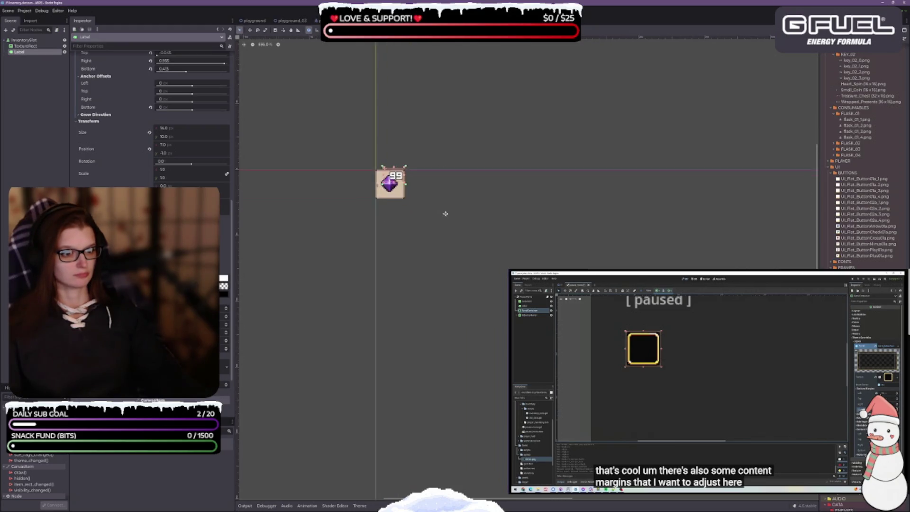
pyautogui.scroll(3, 427, 223)
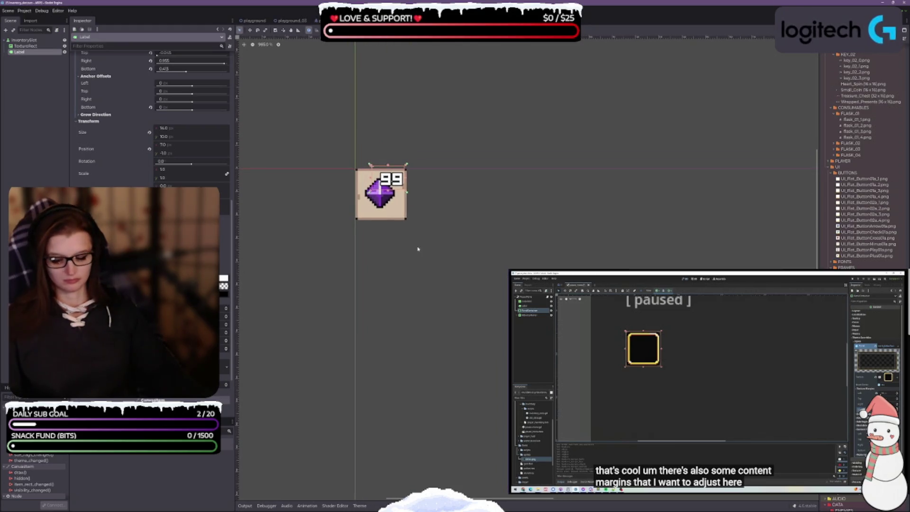
pyautogui.click(26, 46)
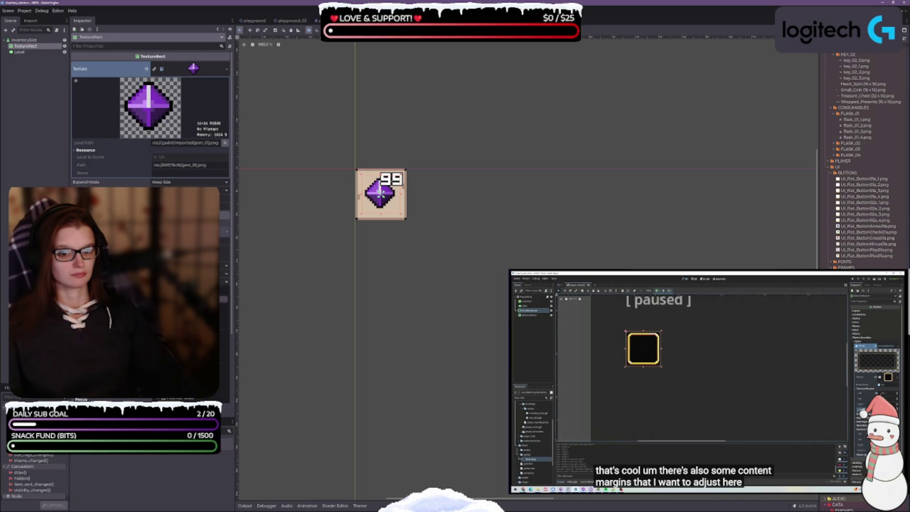
# Step: Anchor the gem TextureRect to the slot's bottom-left
pyautogui.click(223, 327)
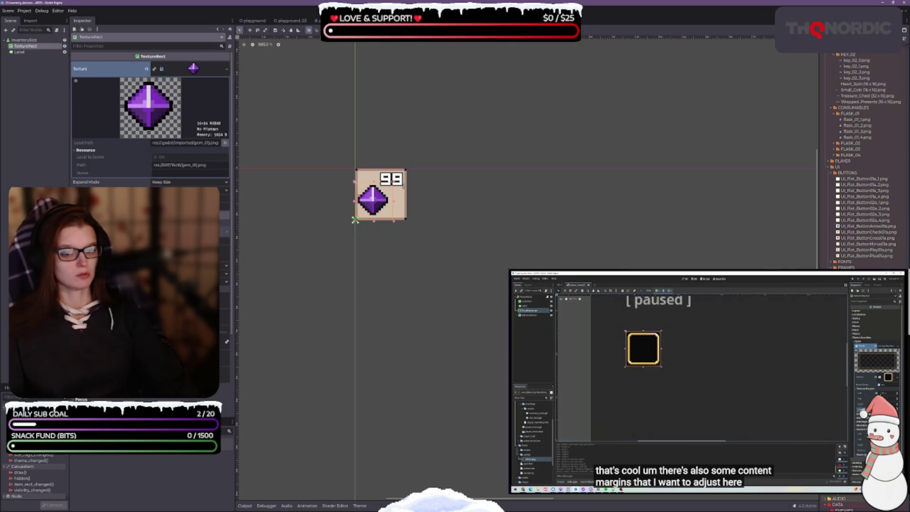
pyautogui.click(225, 362)
pyautogui.click(225, 370)
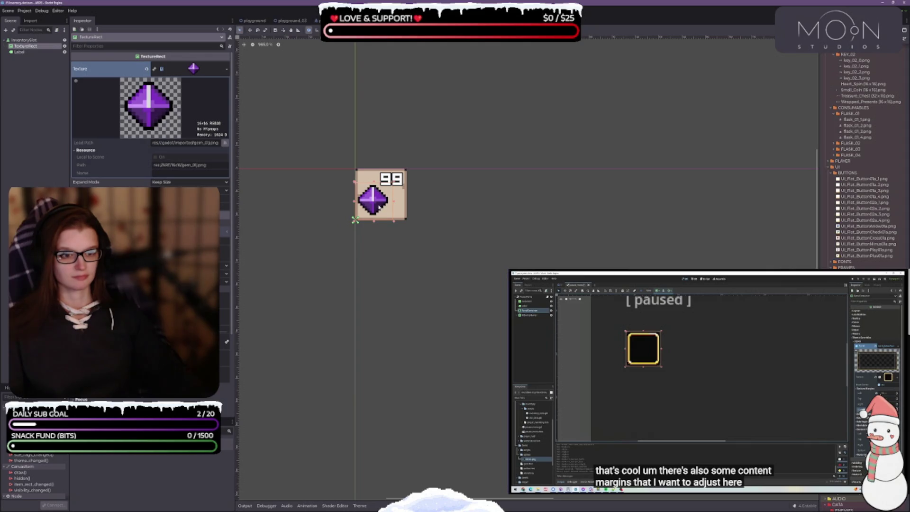
# Step: Drag the gem toward the slot's centre, undoing two stray moves
pyautogui.moveTo(377, 205); pyautogui.dragTo(378, 199)
pyautogui.scroll(4, 377, 199)
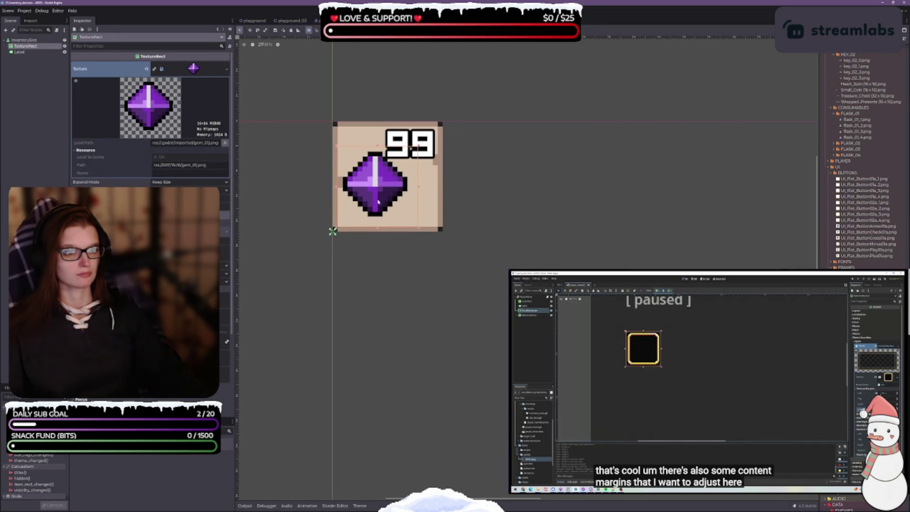
pyautogui.moveTo(379, 207); pyautogui.dragTo(389, 192)
pyautogui.hotkey('ctrl', 'z')
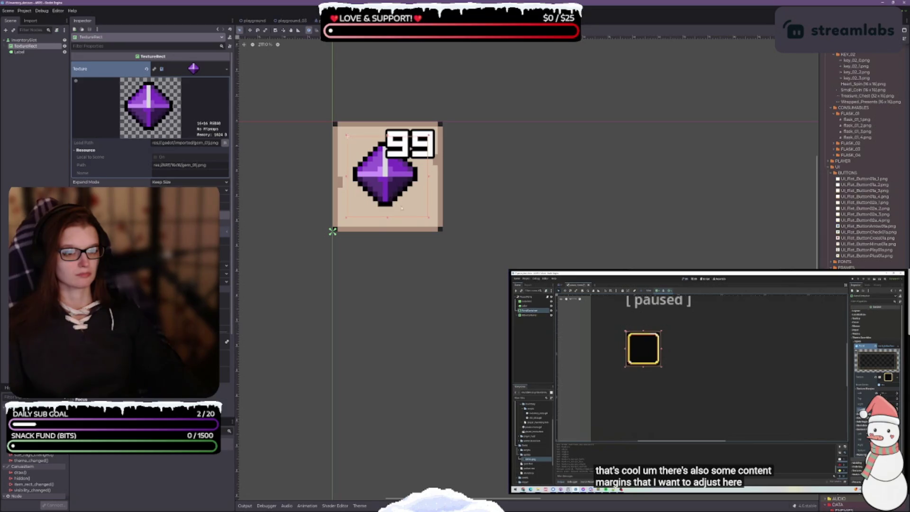
pyautogui.hotkey('ctrl', 'z')
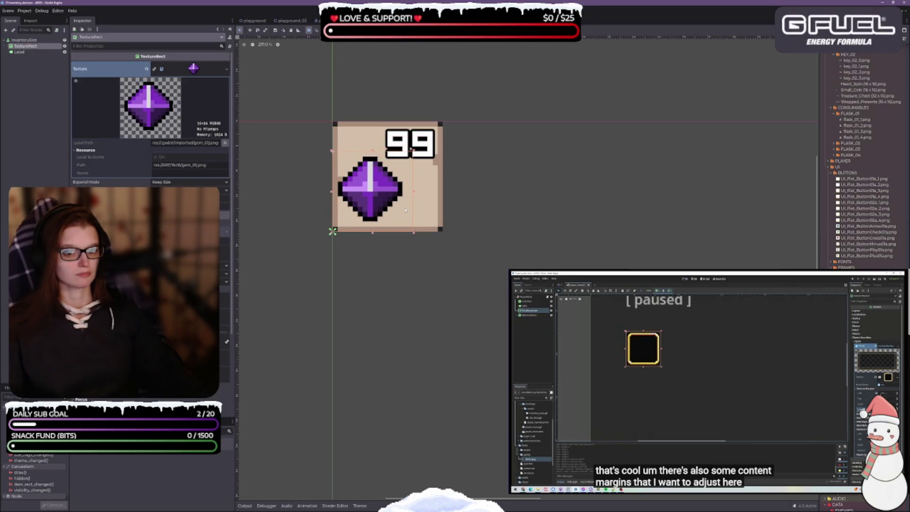
pyautogui.moveTo(405, 210); pyautogui.dragTo(420, 195)
pyautogui.scroll(-2, 433, 197)
pyautogui.scroll(-2, 432, 199)
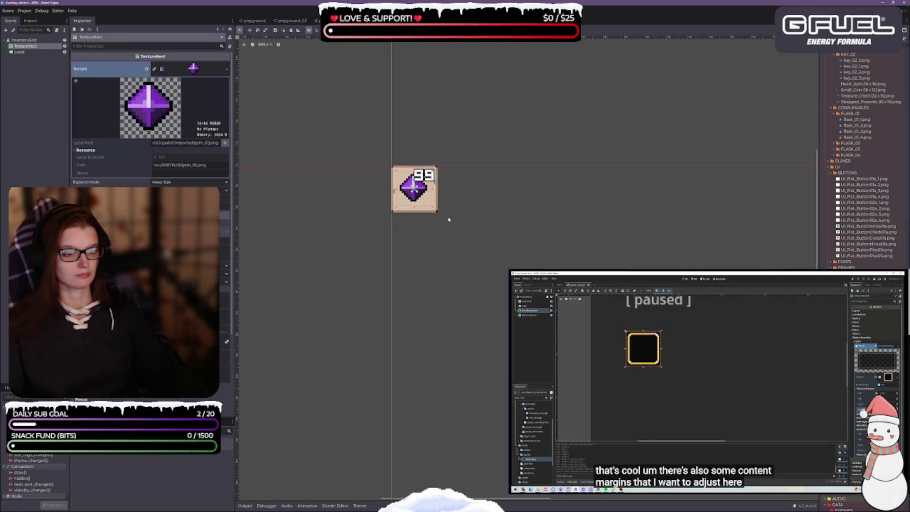
pyautogui.scroll(2, 419, 201)
# Step: Revert the InventorySlot root node to its slightly smaller size
pyautogui.click(23, 41)
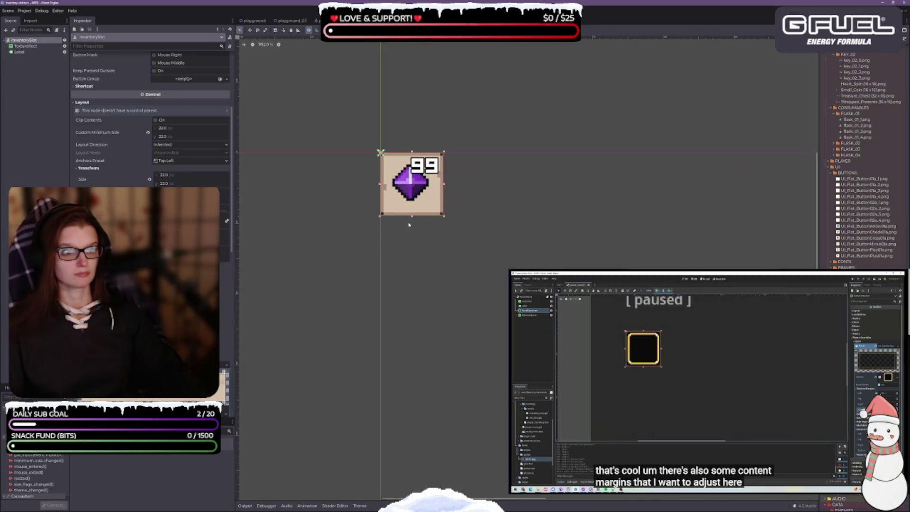
pyautogui.scroll(3, 451, 219)
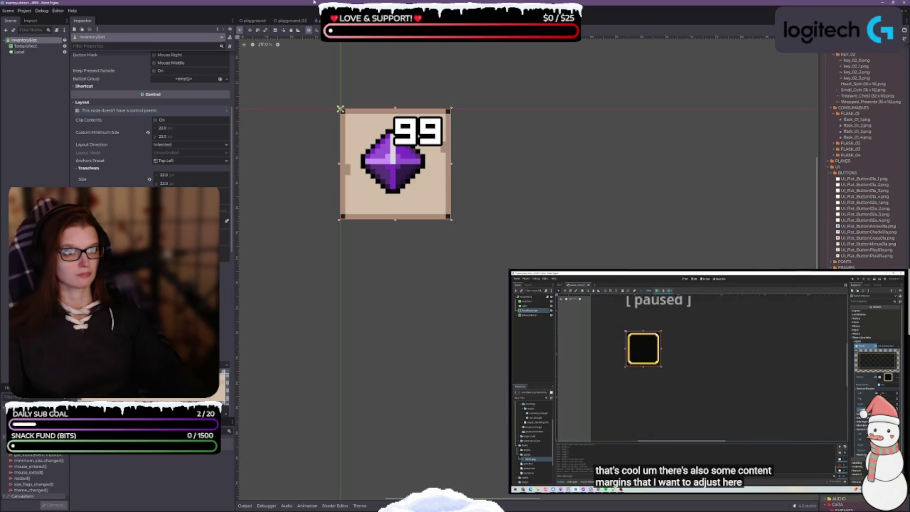
pyautogui.scroll(-2, 426, 226)
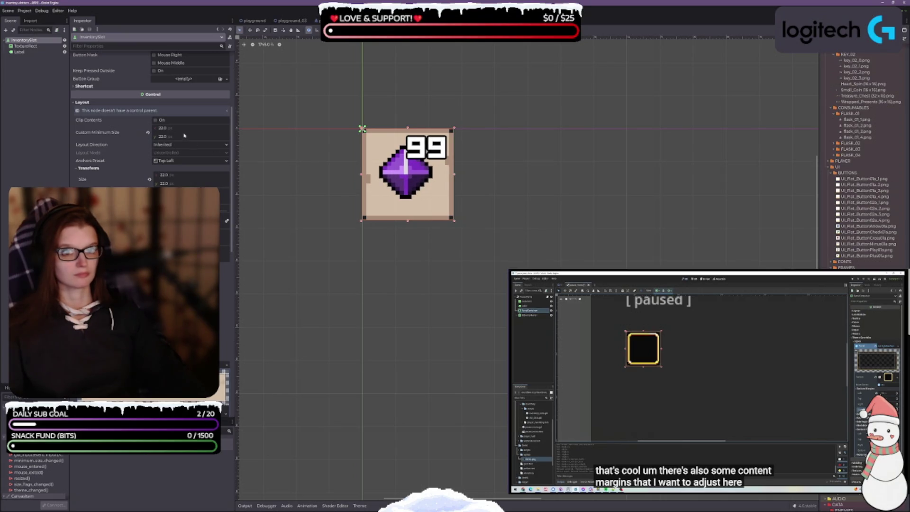
pyautogui.scroll(4, 151, 142)
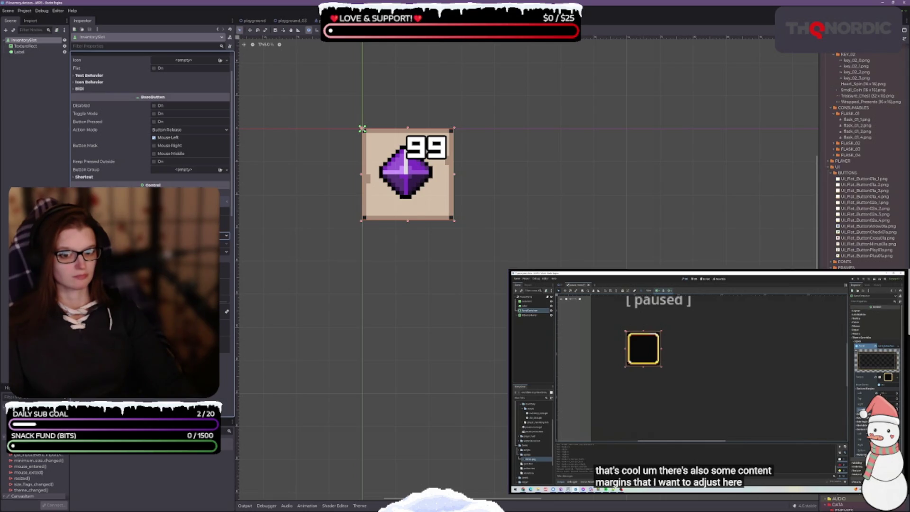
pyautogui.press('Tab')
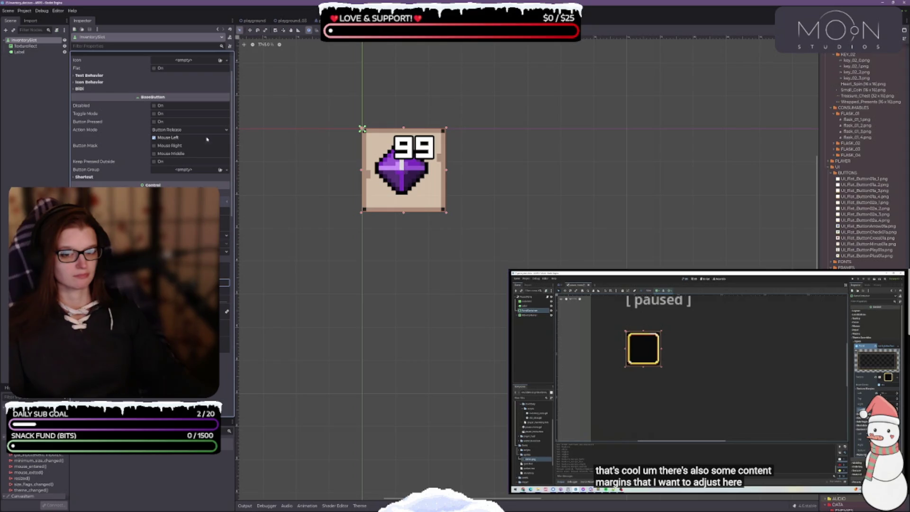
# Step: Nudge the gem TextureRect up-left, then drag it to the slot's centre
pyautogui.click(28, 46)
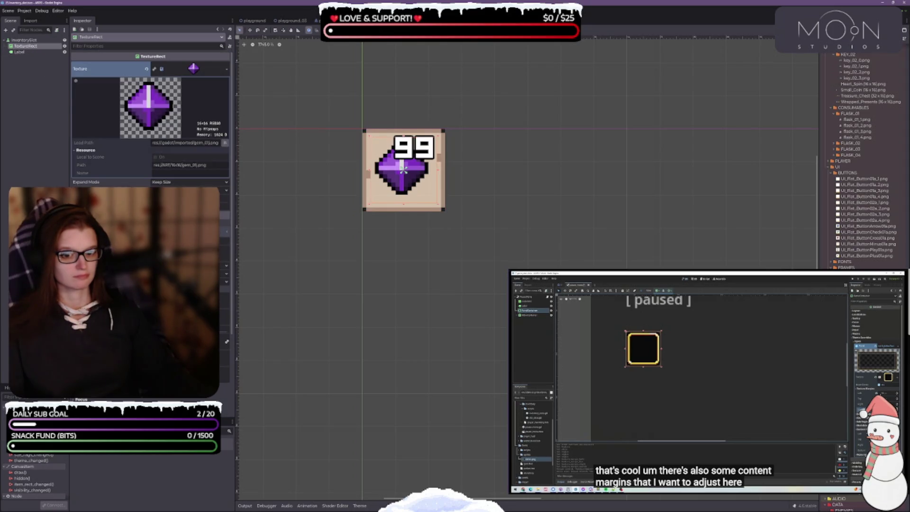
pyautogui.press('Up')
pyautogui.press('Left')
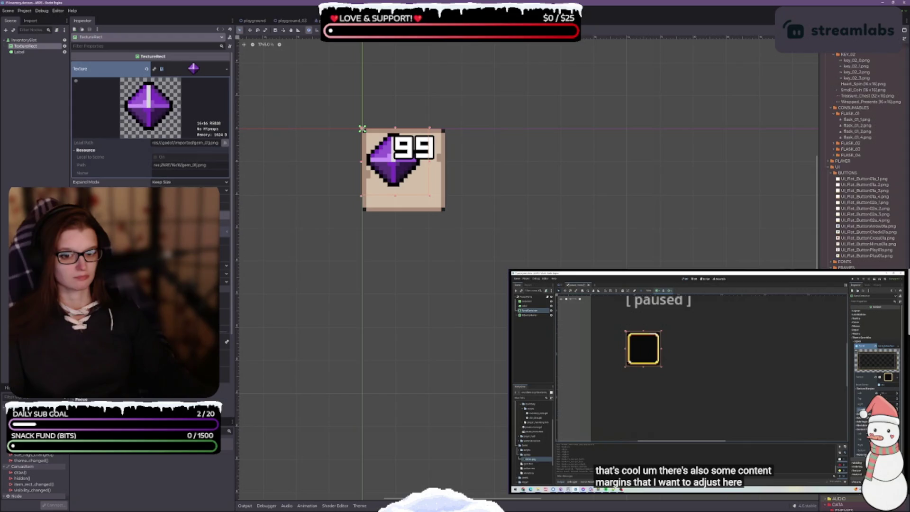
pyautogui.moveTo(362, 128); pyautogui.dragTo(402, 169)
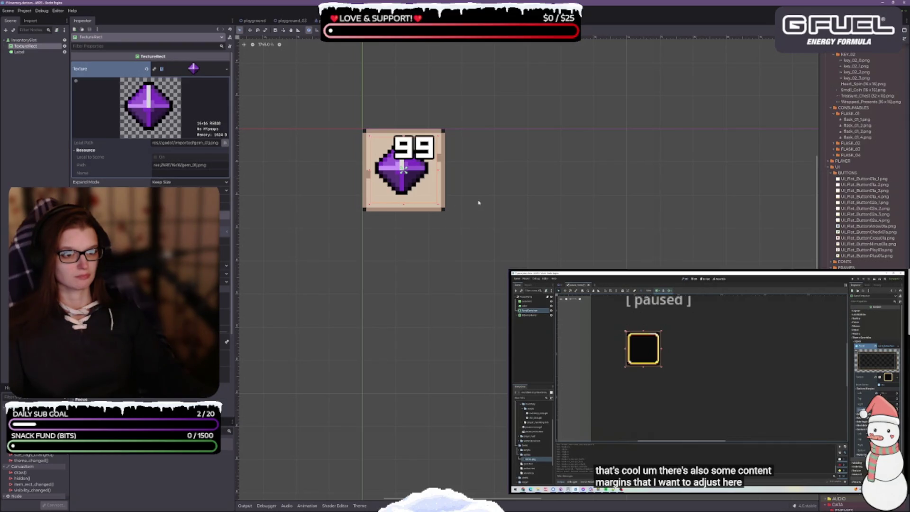
pyautogui.click(19, 52)
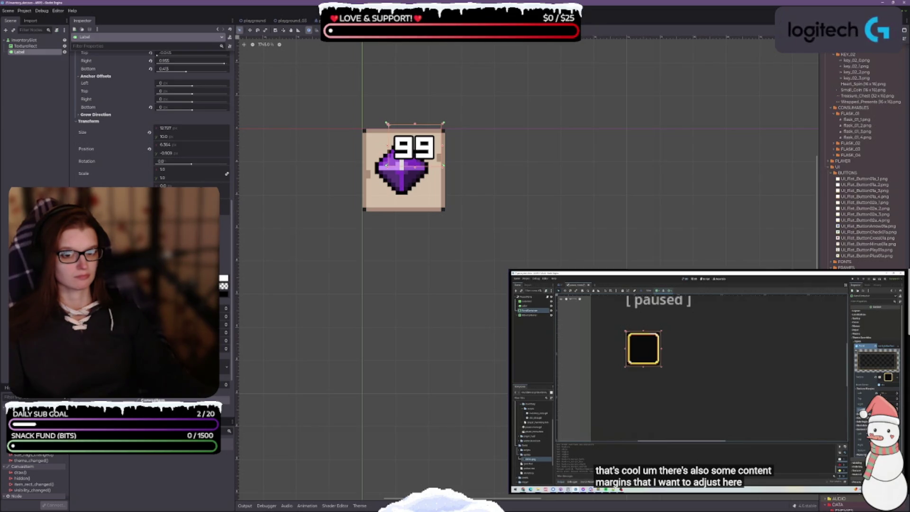
# Step: Reset the 99 label's position and set its Anchors Preset to Top Right
pyautogui.click(149, 149)
pyautogui.scroll(5, 220, 229)
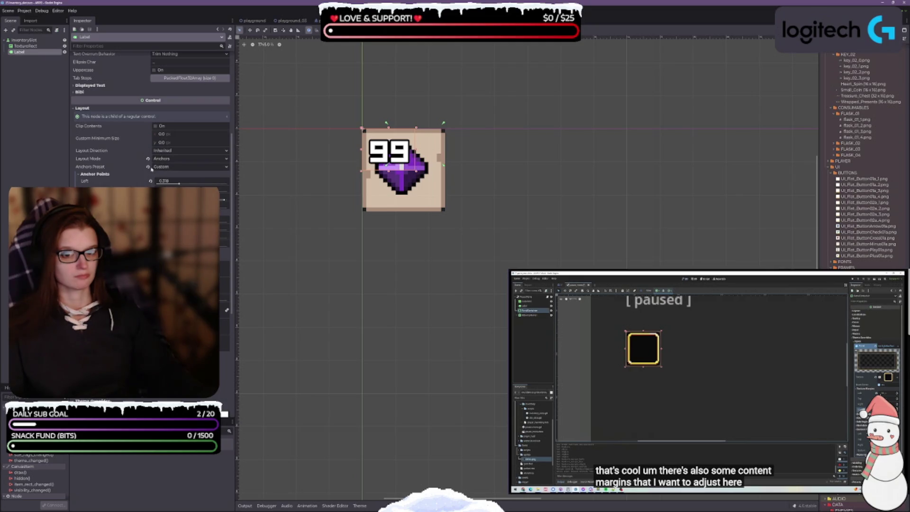
pyautogui.click(148, 167)
pyautogui.click(166, 168)
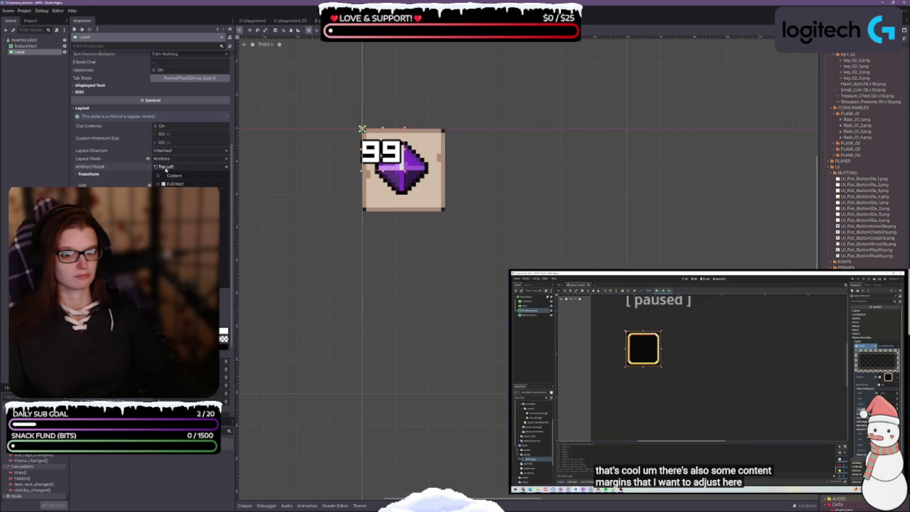
pyautogui.click(181, 168)
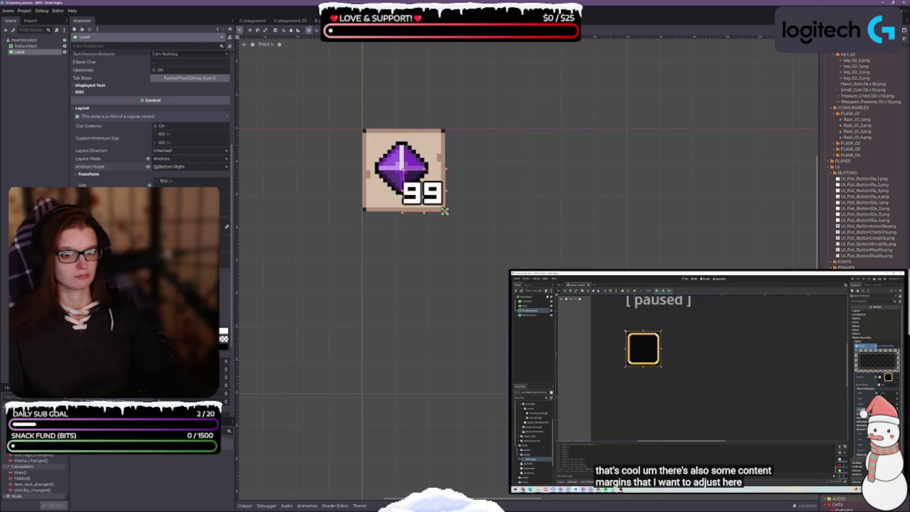
pyautogui.click(181, 168)
pyautogui.click(180, 185)
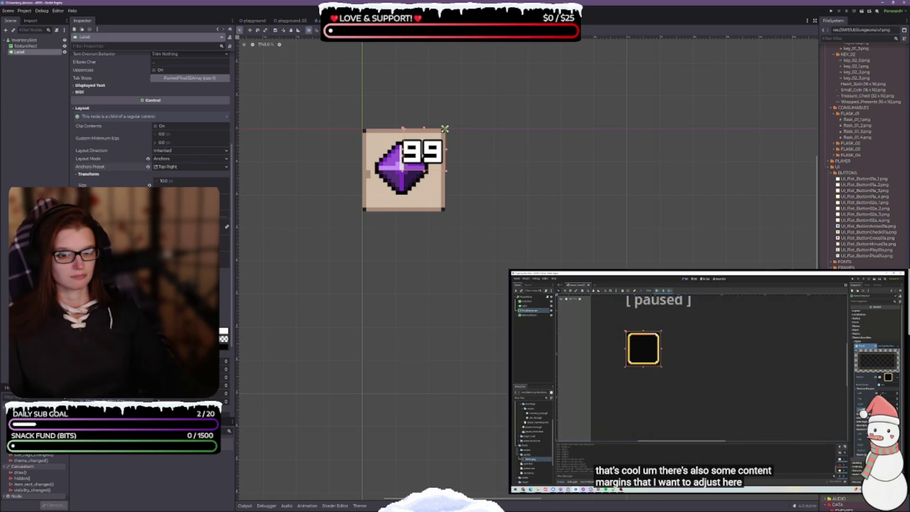
pyautogui.click(226, 226)
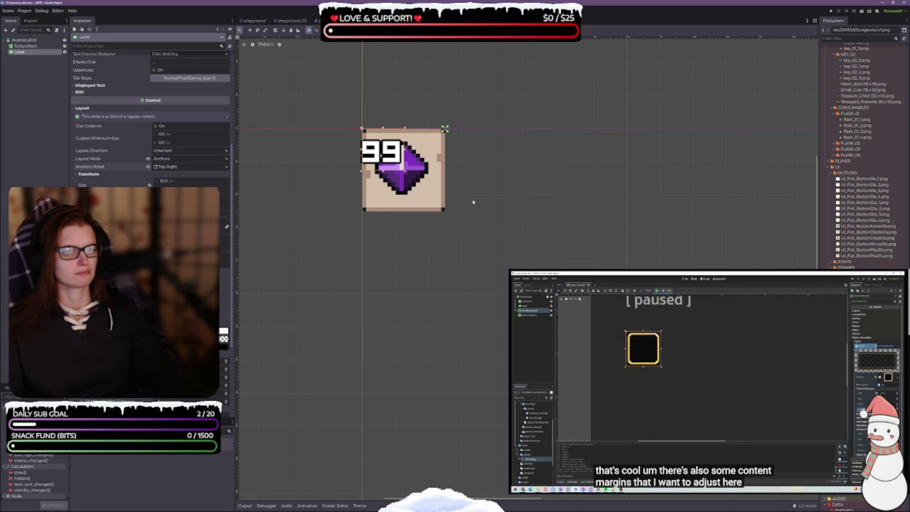
# Step: Drag the 99 label into the slot's top-right corner, undoing a trial bottom-right move
pyautogui.moveTo(392, 155)
pyautogui.mouseDown()
pyautogui.moveTo(452, 154)
pyautogui.moveTo(421, 154)
pyautogui.mouseUp()
pyautogui.hotkey('ctrl', 'z')
pyautogui.hotkey('ctrl', 'z')
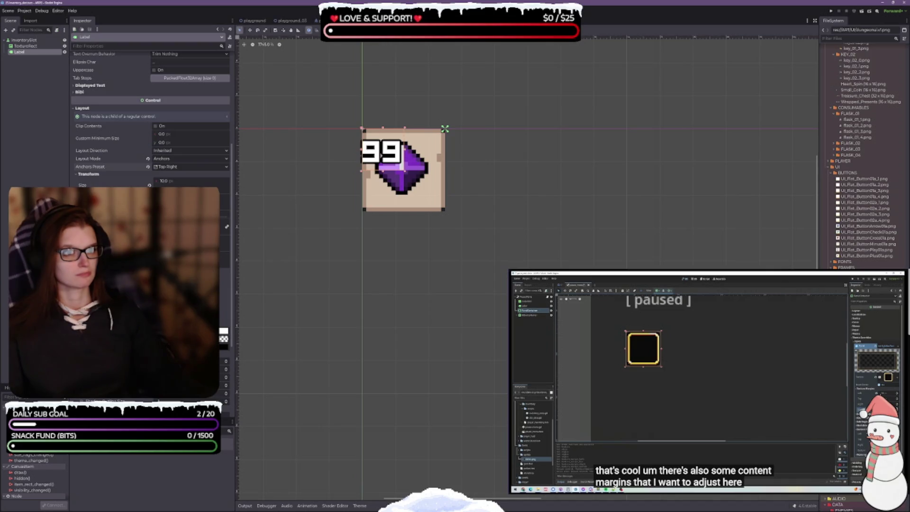
pyautogui.moveTo(404, 151); pyautogui.dragTo(425, 151)
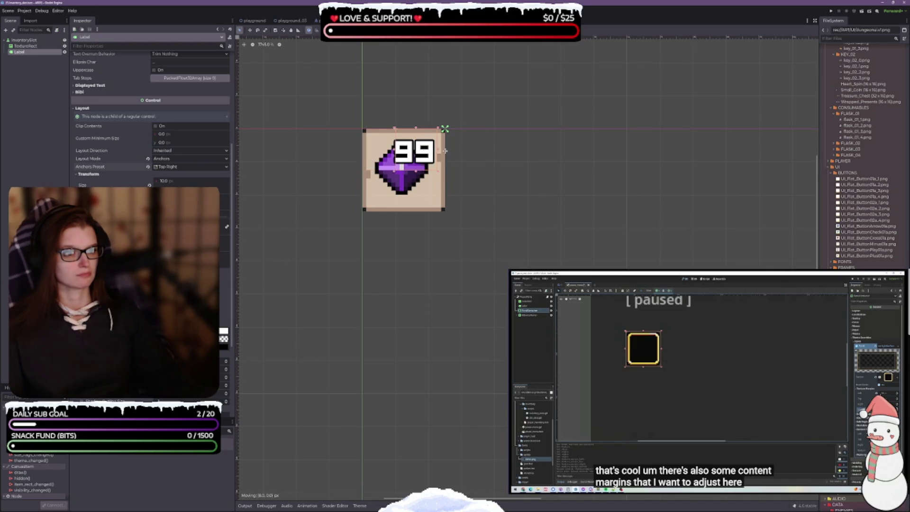
pyautogui.scroll(1, 445, 163)
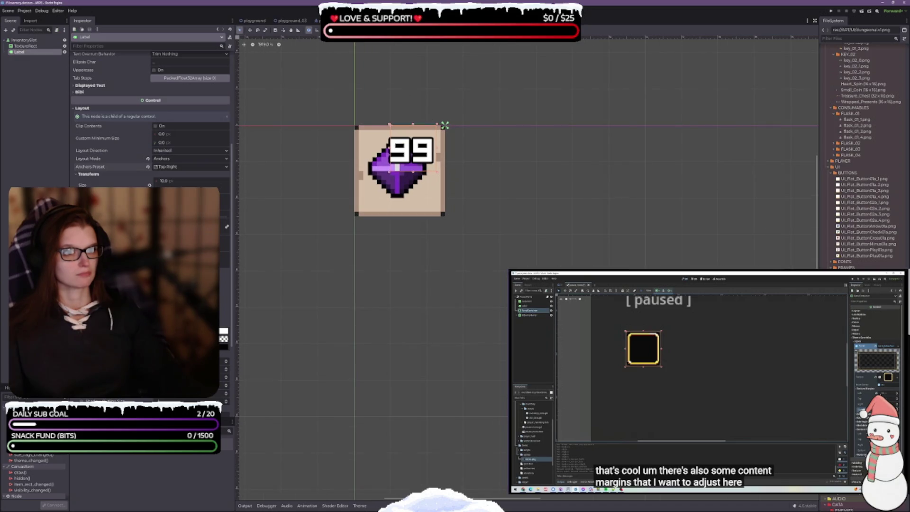
pyautogui.moveTo(418, 145); pyautogui.dragTo(428, 144)
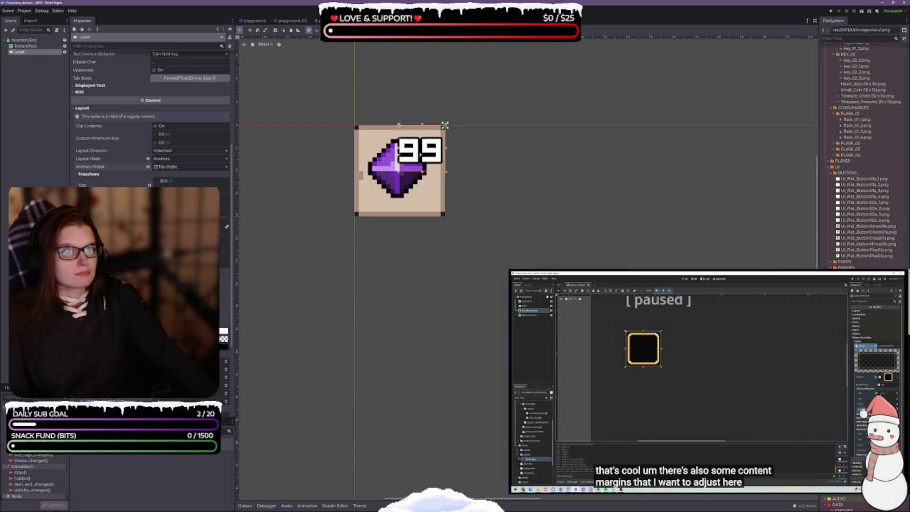
pyautogui.moveTo(421, 155); pyautogui.dragTo(421, 155)
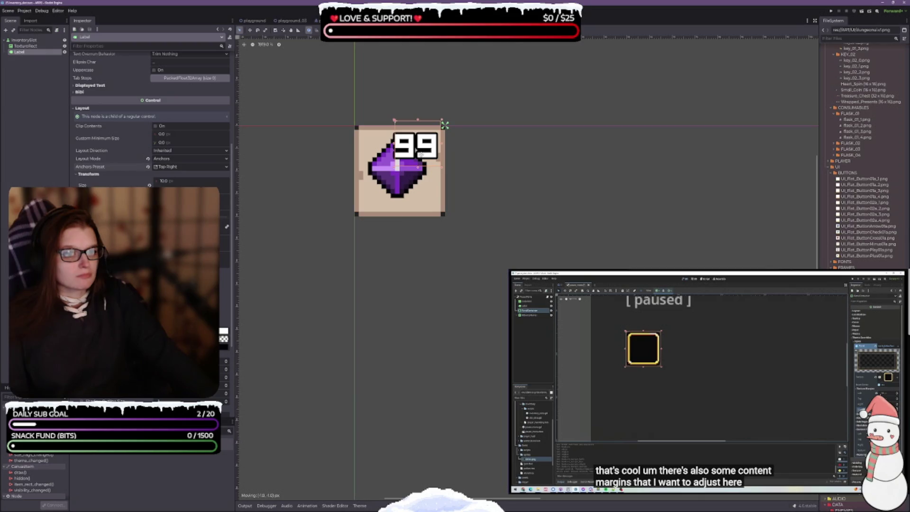
pyautogui.moveTo(420, 154); pyautogui.dragTo(418, 201)
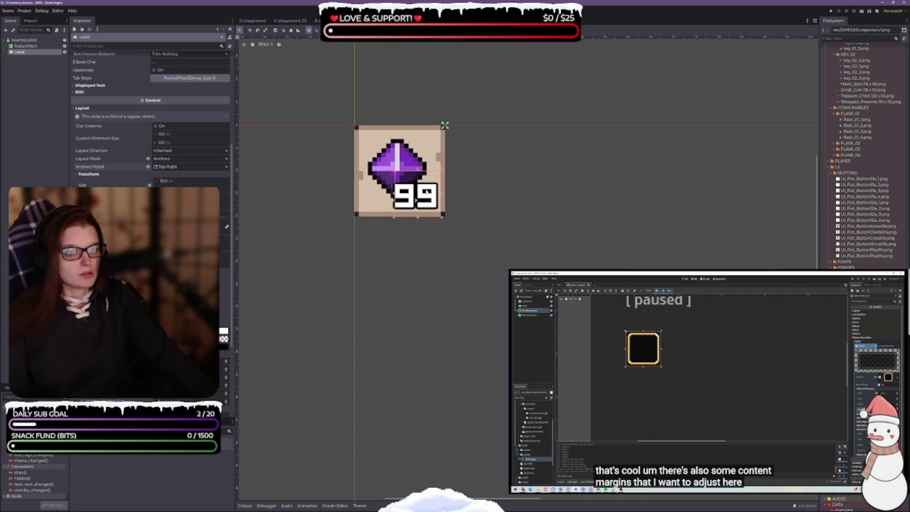
pyautogui.hotkey('ctrl', 'z')
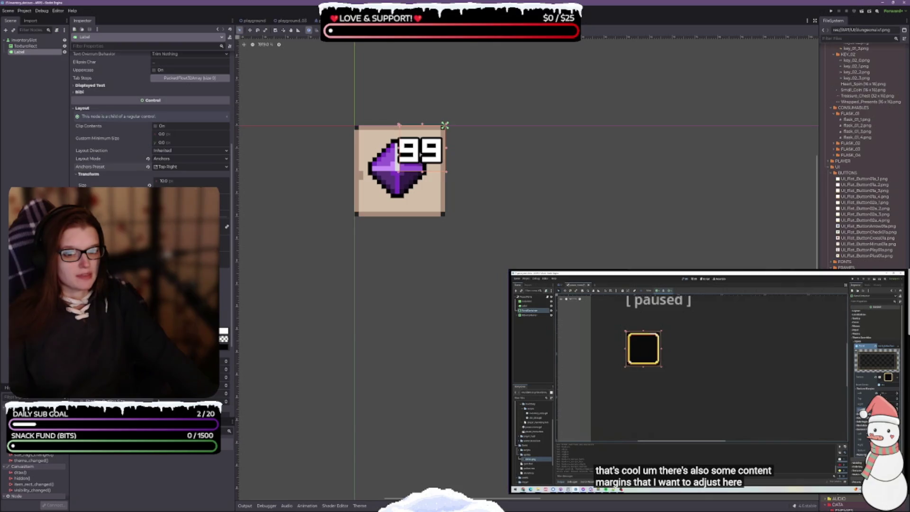
# Step: Anchor the 99 label Bottom Right and keep it 10 px wide
pyautogui.click(176, 166)
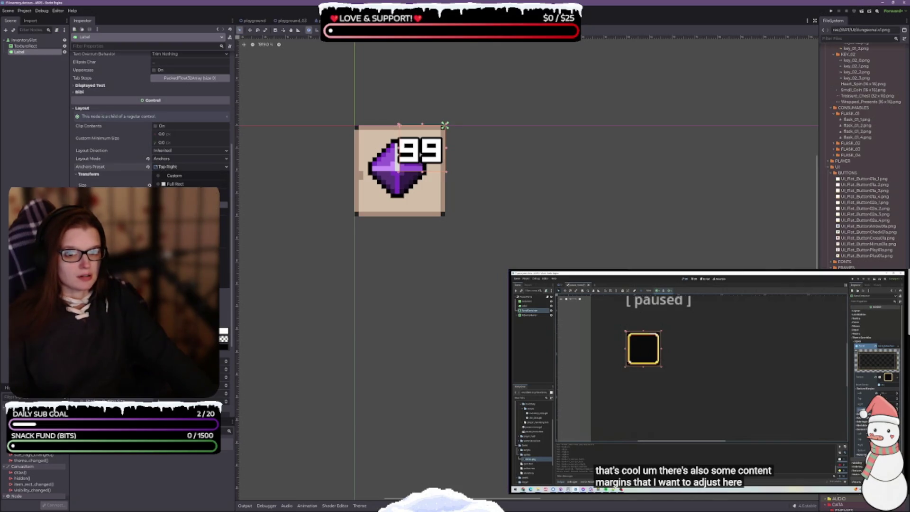
pyautogui.click(226, 226)
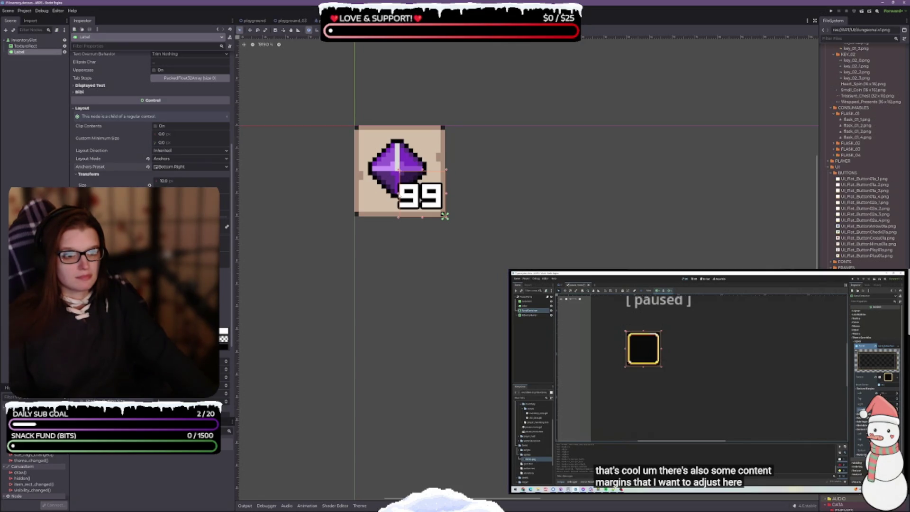
pyautogui.moveTo(399, 195); pyautogui.dragTo(394, 194)
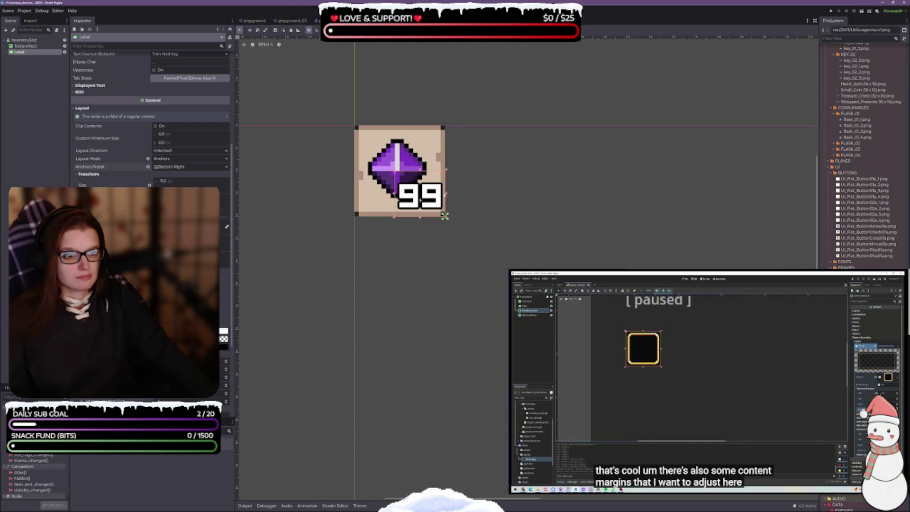
pyautogui.moveTo(420, 199); pyautogui.dragTo(415, 199)
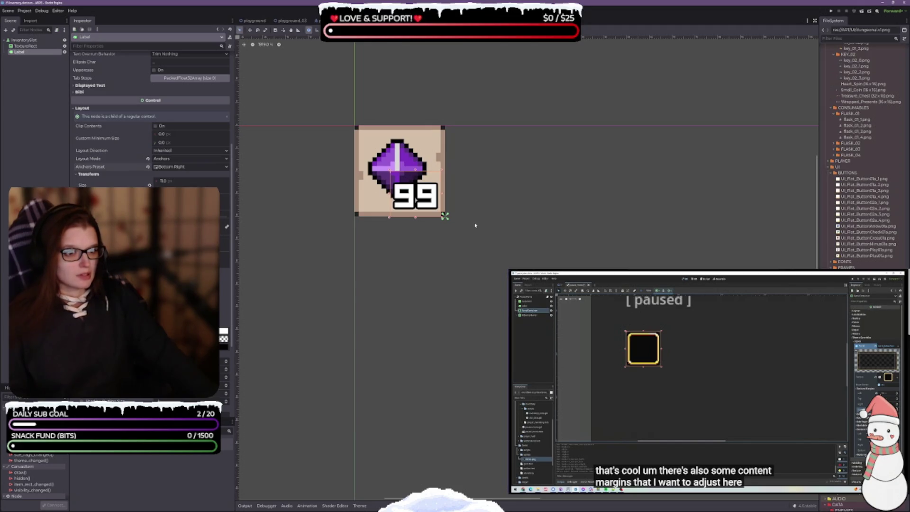
# Step: In the InventoryWindow scene, narrow the panel to 128 px wide and save
pyautogui.click(475, 208)
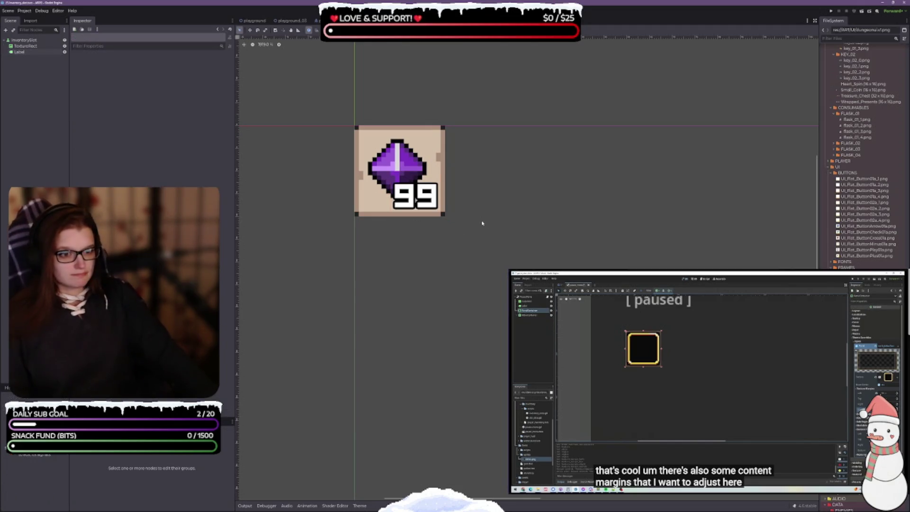
pyautogui.scroll(-6, 476, 205)
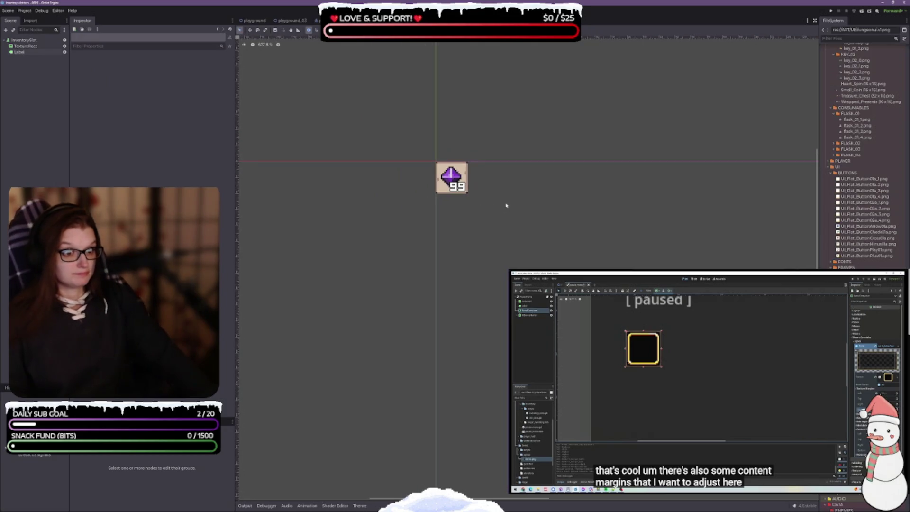
pyautogui.moveTo(555, 210); pyautogui.dragTo(495, 225)
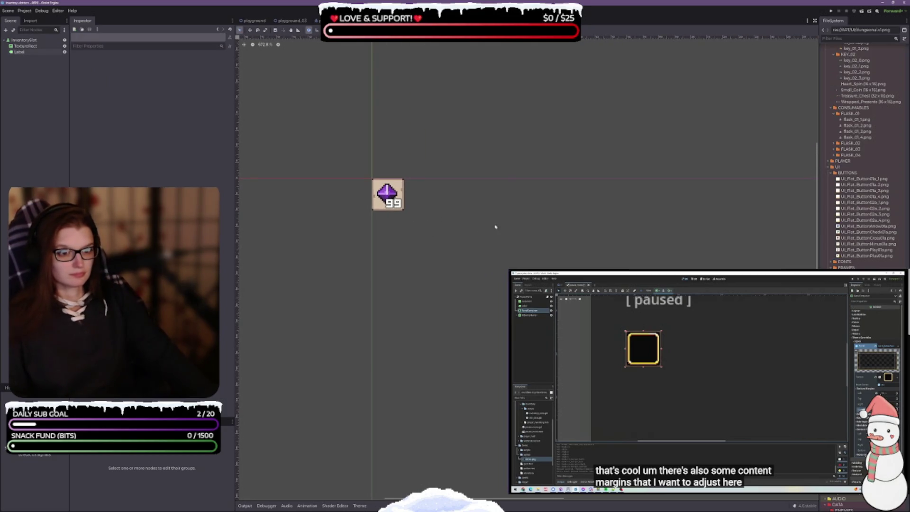
pyautogui.click(374, 21)
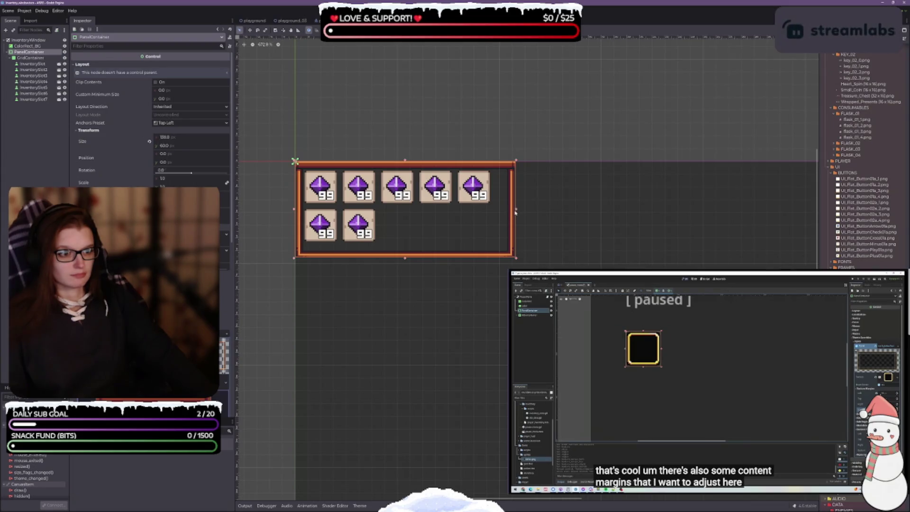
pyautogui.moveTo(516, 211); pyautogui.dragTo(500, 211)
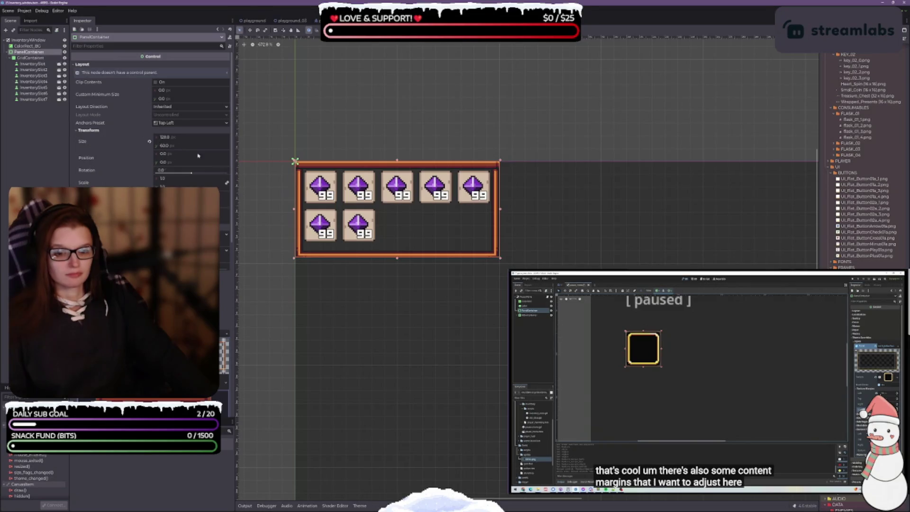
pyautogui.hotkey('ctrl', 's')
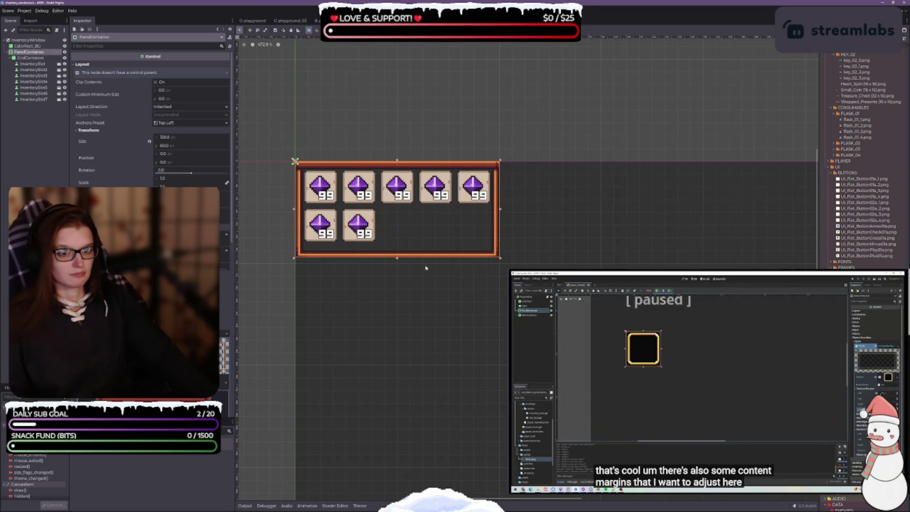
# Step: Shorten the inventory PanelContainer's height from 60 to 56 to hug the slot grid
pyautogui.moveTo(397, 259); pyautogui.dragTo(397, 252)
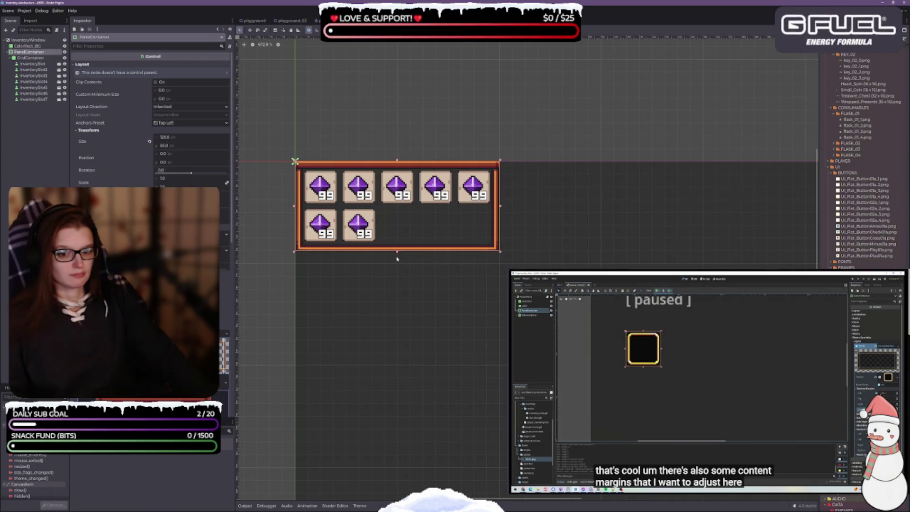
pyautogui.click(28, 58)
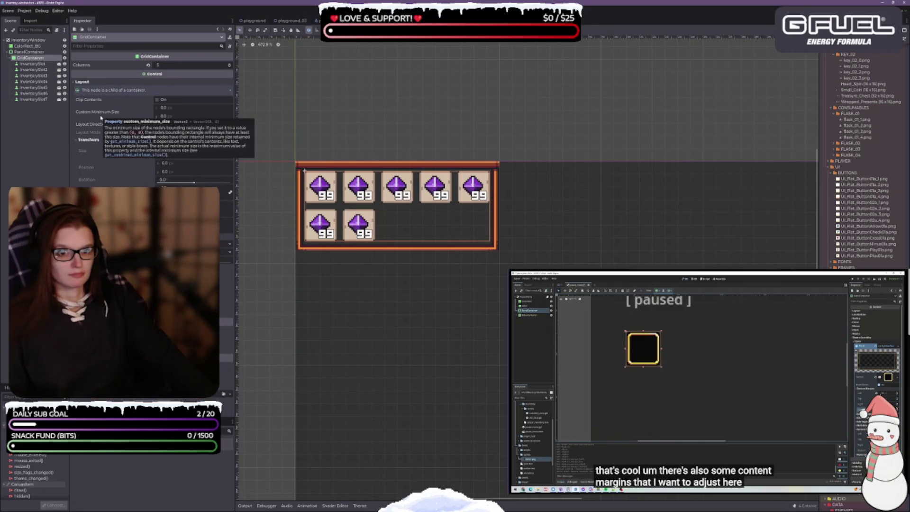
pyautogui.scroll(4, 400, 173)
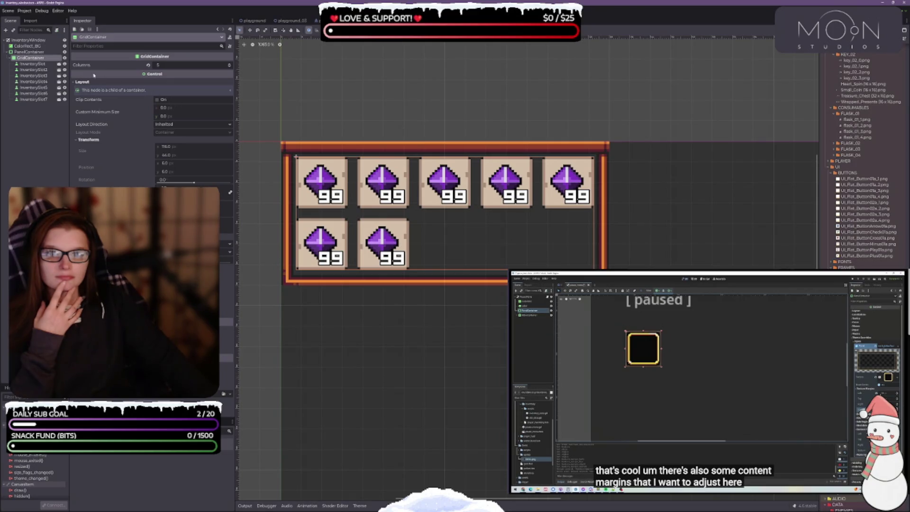
pyautogui.click(37, 53)
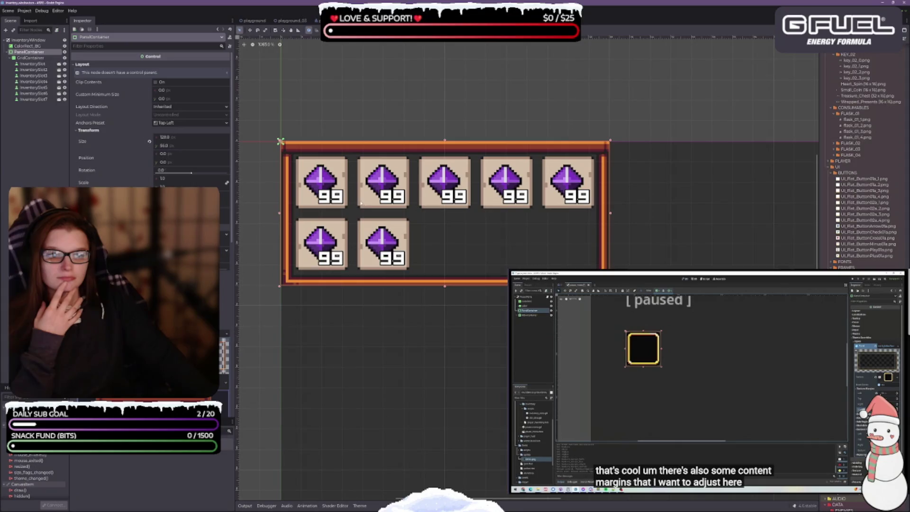
pyautogui.click(31, 65)
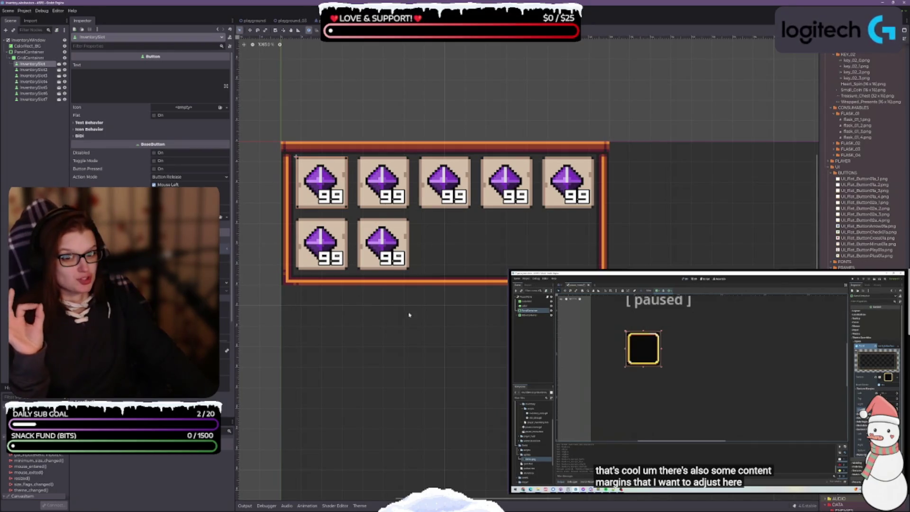
pyautogui.scroll(-5, 151, 118)
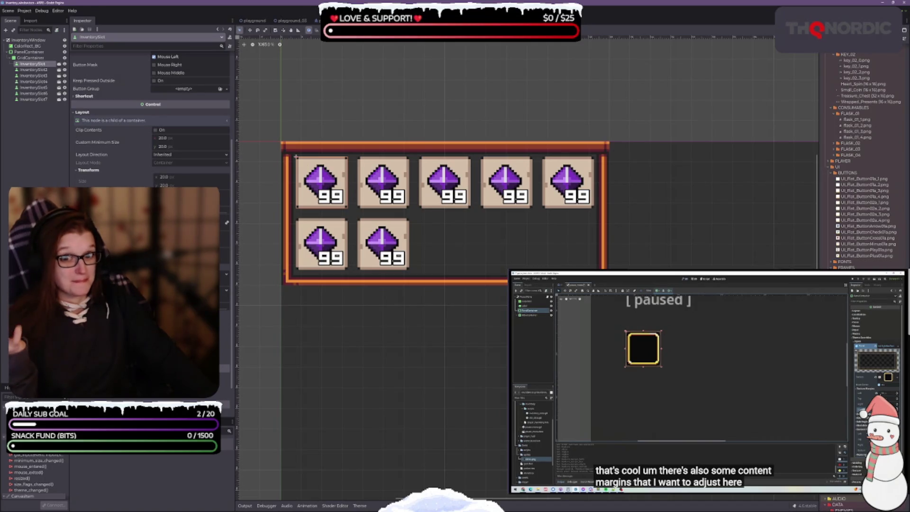
pyautogui.scroll(4, 150, 118)
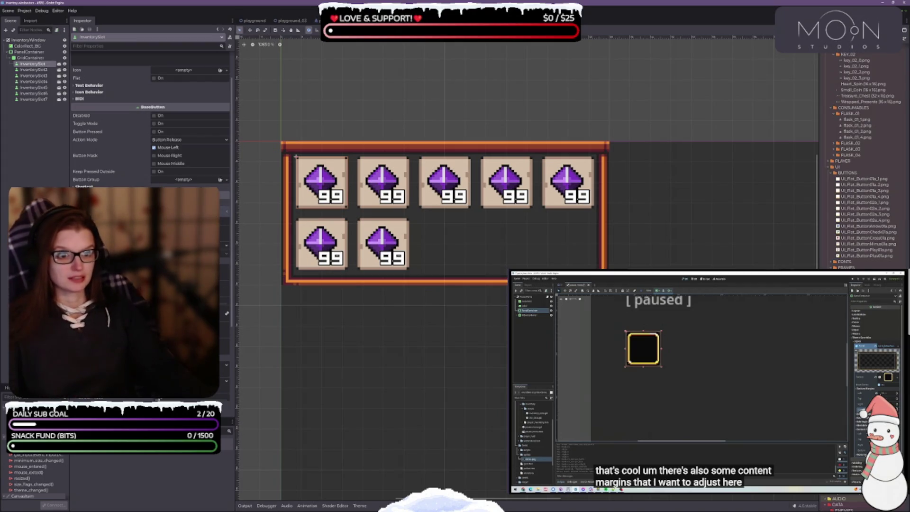
pyautogui.scroll(-2, 457, 237)
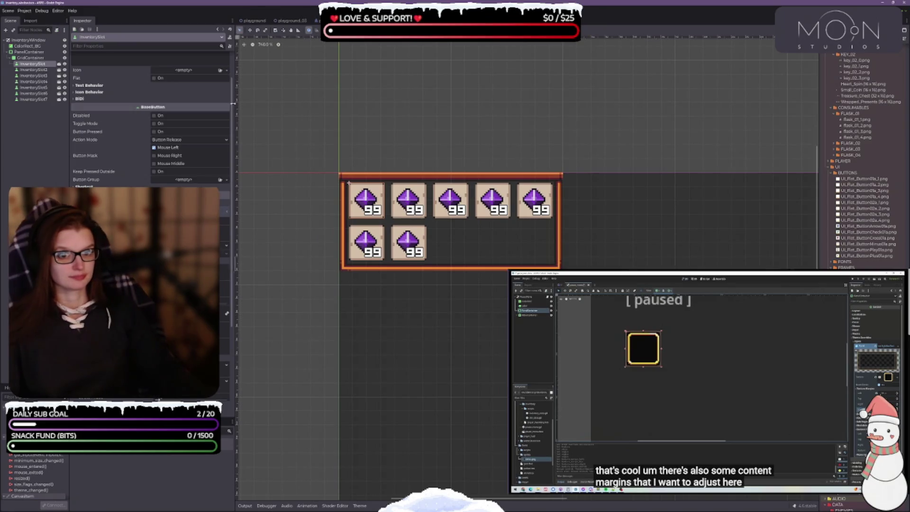
pyautogui.moveTo(672, 476)
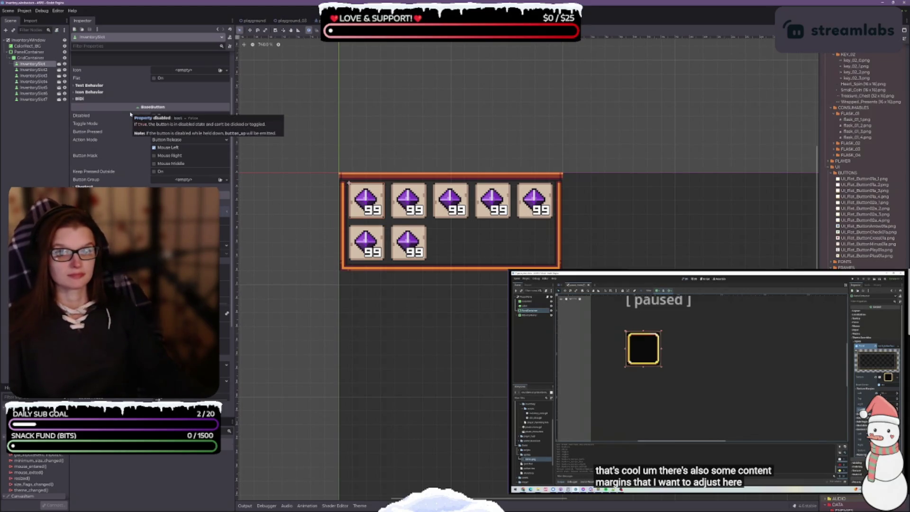
pyautogui.scroll(2, 131, 115)
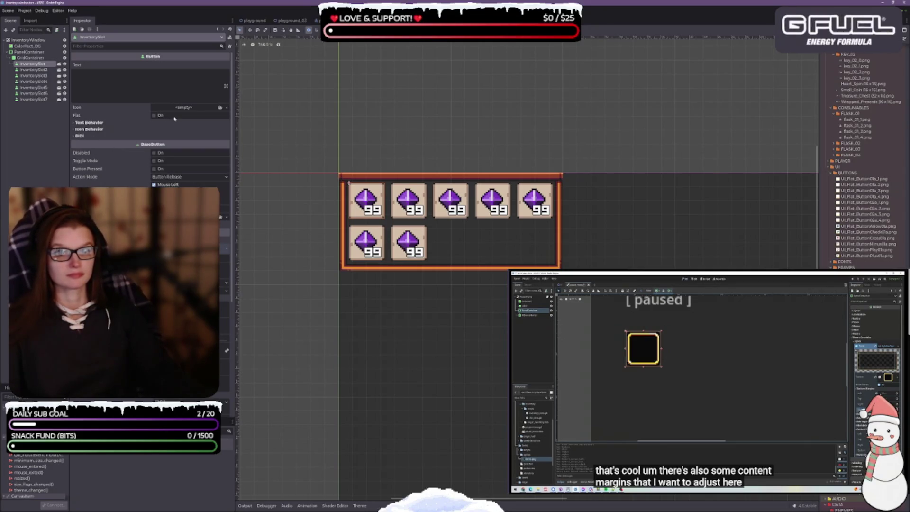
pyautogui.click(159, 115)
pyautogui.click(159, 116)
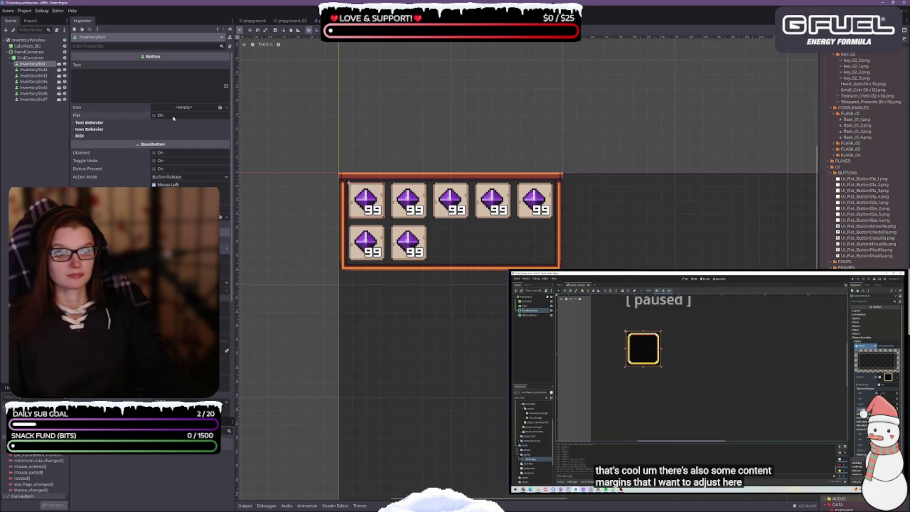
pyautogui.click(90, 123)
pyautogui.click(90, 177)
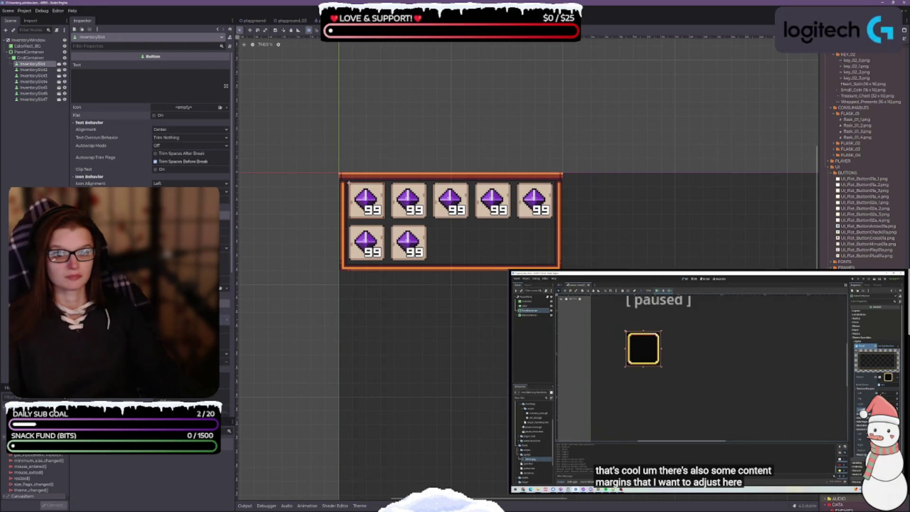
pyautogui.click(172, 183)
pyautogui.click(223, 206)
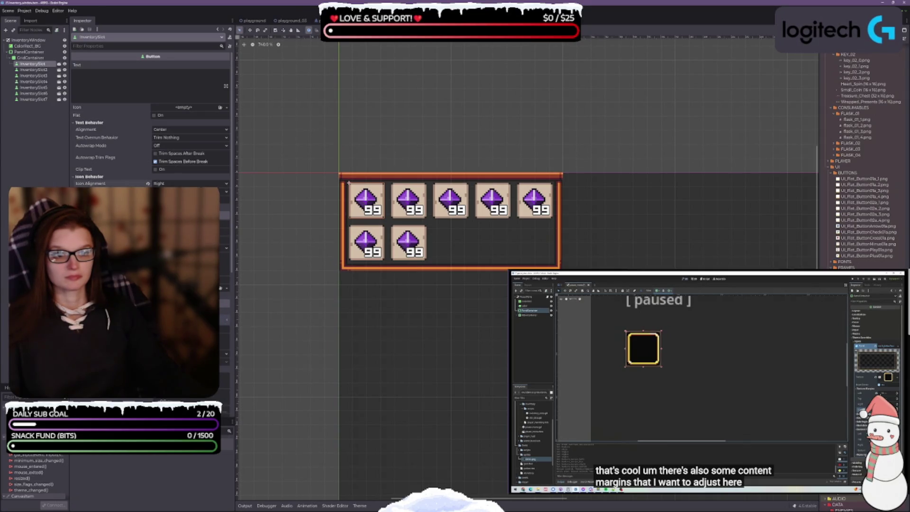
pyautogui.click(168, 183)
pyautogui.click(223, 191)
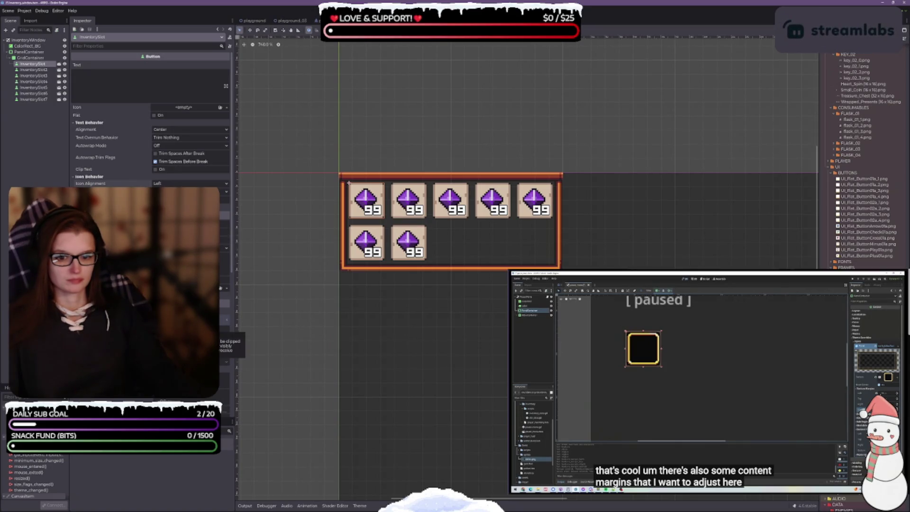
pyautogui.scroll(-5, 151, 118)
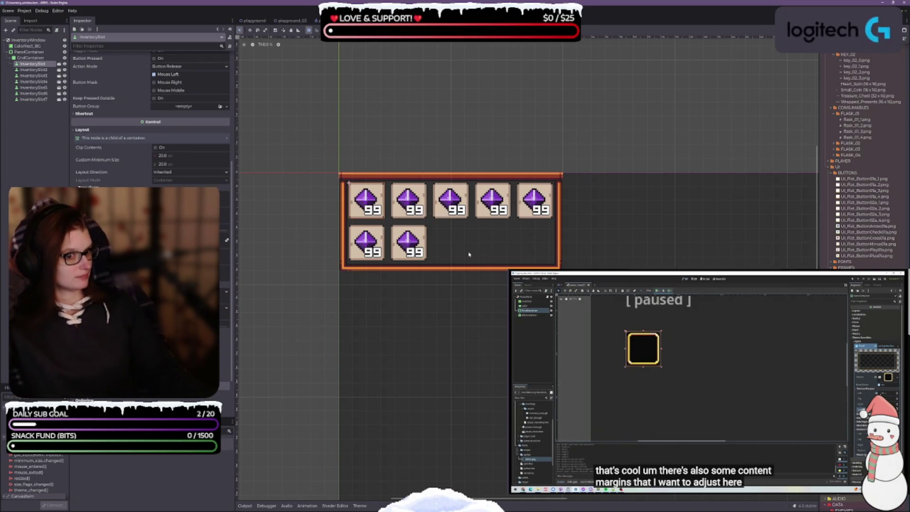
# Step: Check the GridContainer's container sizing options, then select the PanelContainer
pyautogui.click(33, 57)
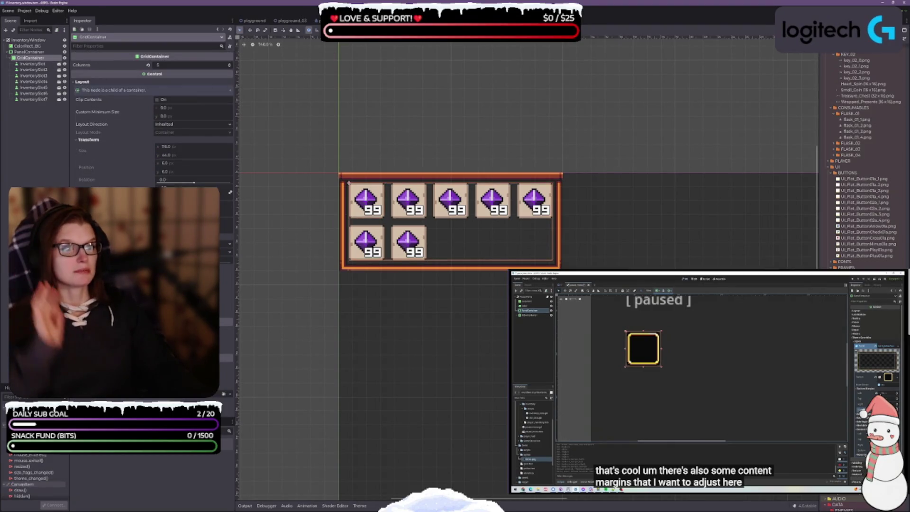
pyautogui.click(390, 30)
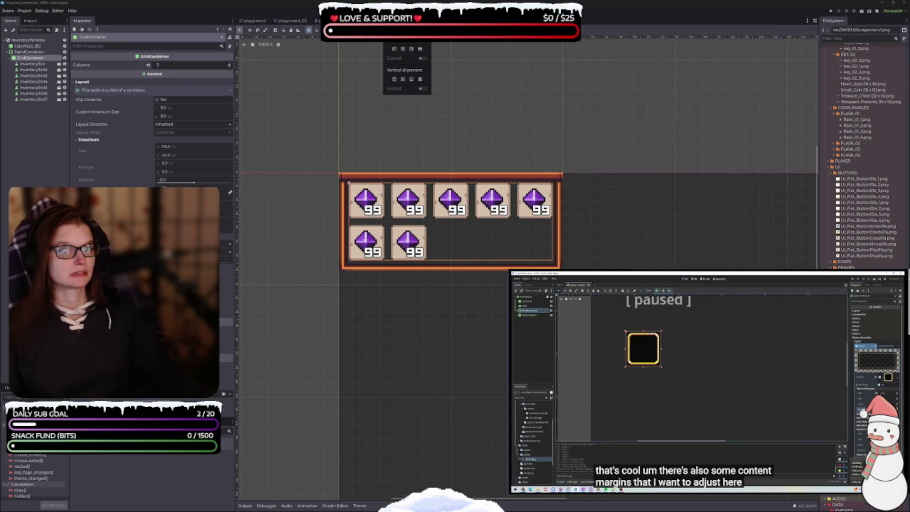
pyautogui.click(26, 52)
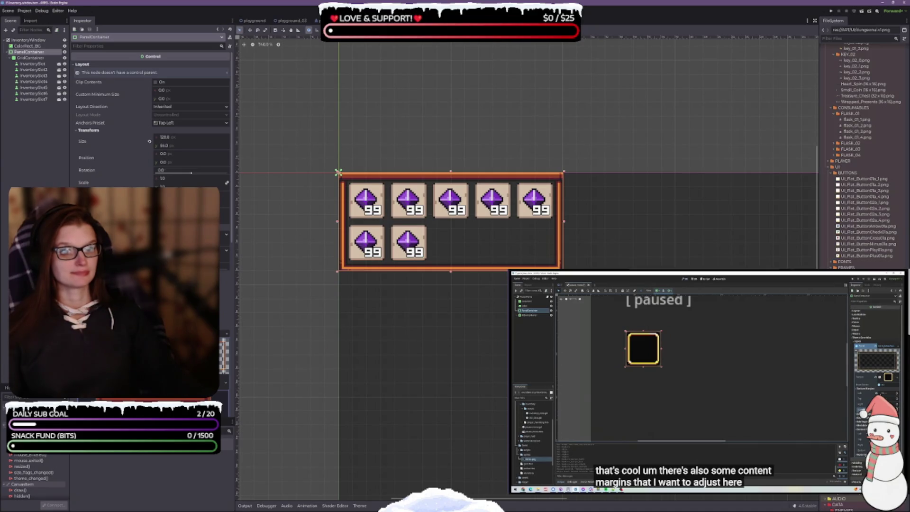
# Step: Skip ahead in the reference tutorial video and resume playback
pyautogui.scroll(-5, 466, 266)
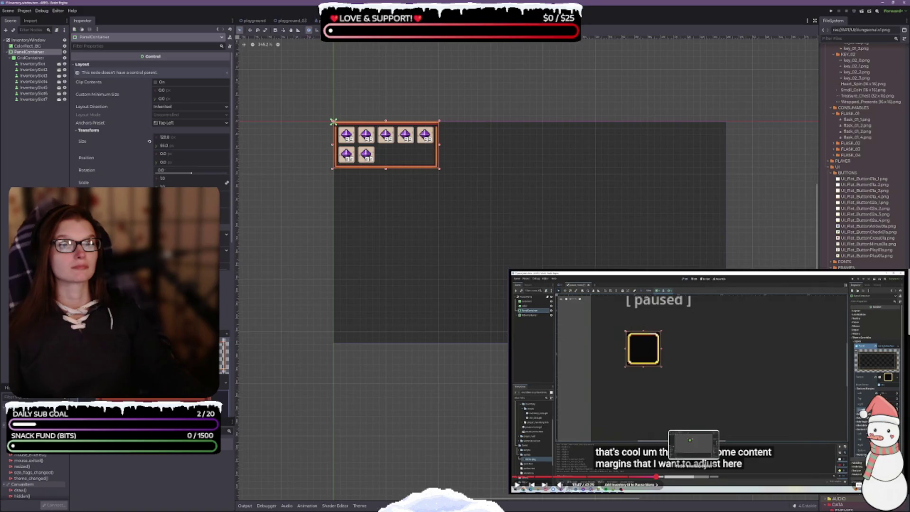
pyautogui.click(693, 476)
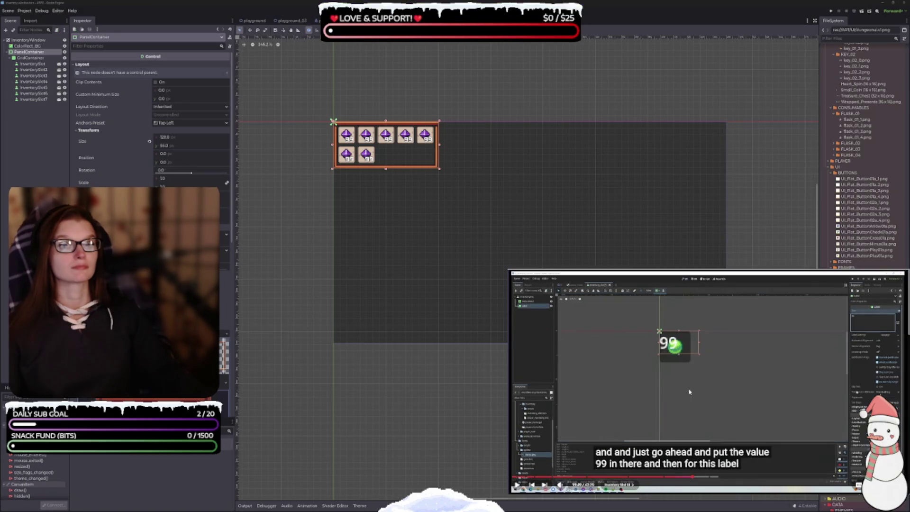
pyautogui.click(690, 391)
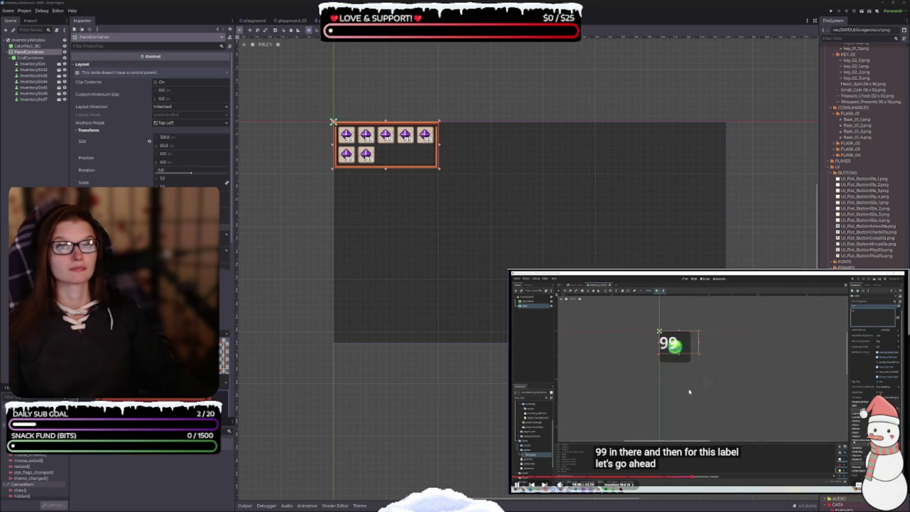
pyautogui.click(699, 477)
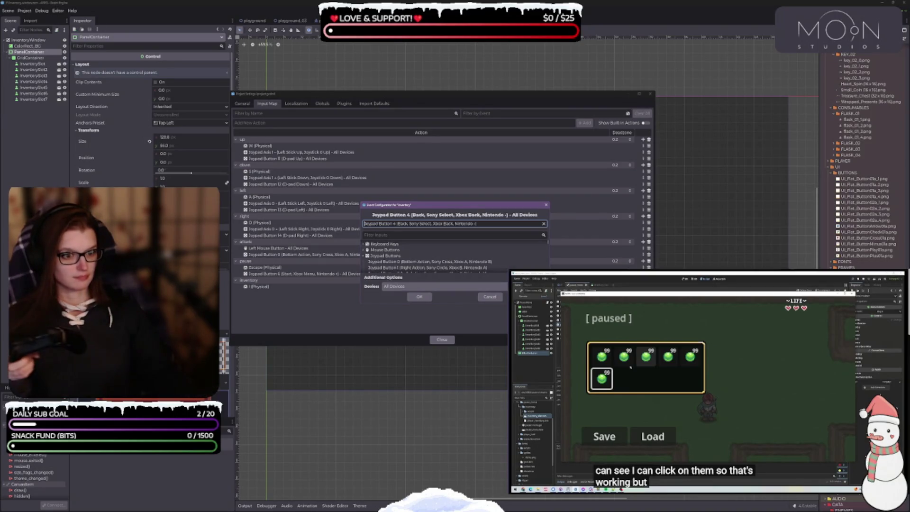
# Step: Bind joypad Back to the inventory action, then view the Globals autoload list in Project Settings
pyautogui.click(420, 297)
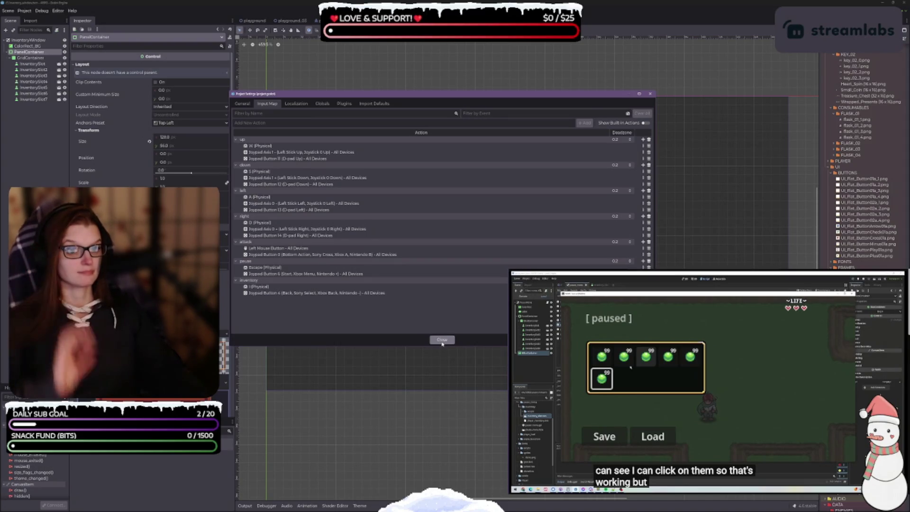
pyautogui.click(443, 340)
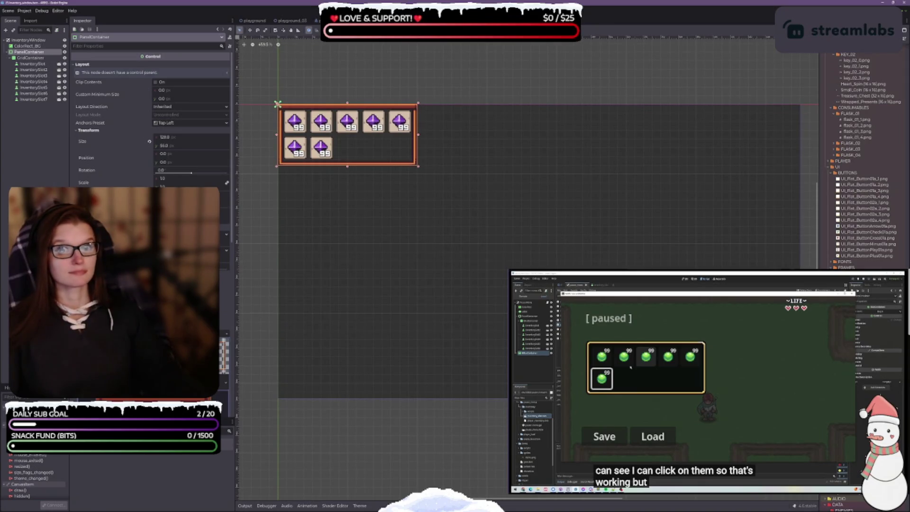
pyautogui.click(24, 10)
pyautogui.click(33, 20)
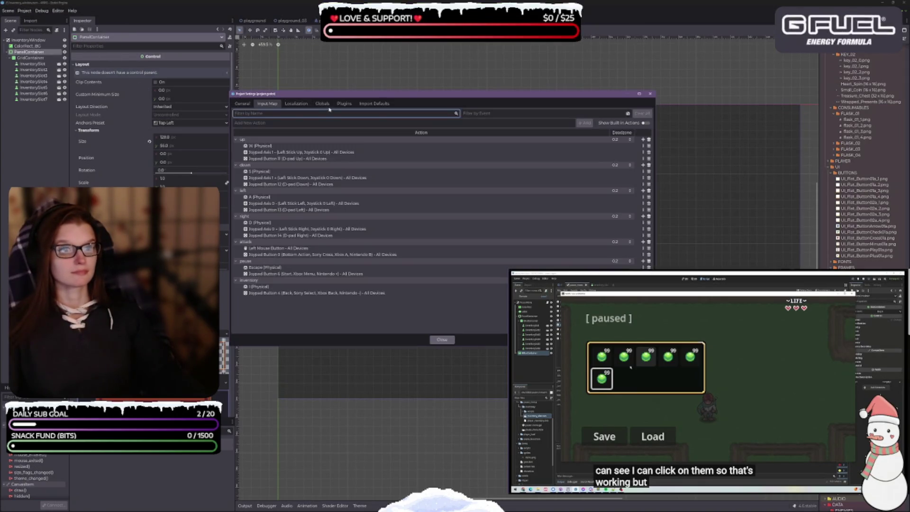
pyautogui.click(322, 103)
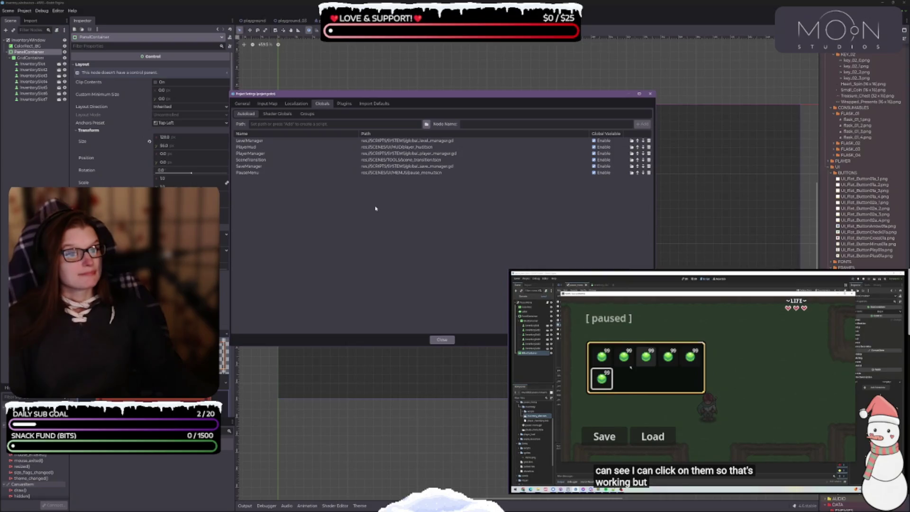
pyautogui.moveTo(389, 95); pyautogui.dragTo(410, 116)
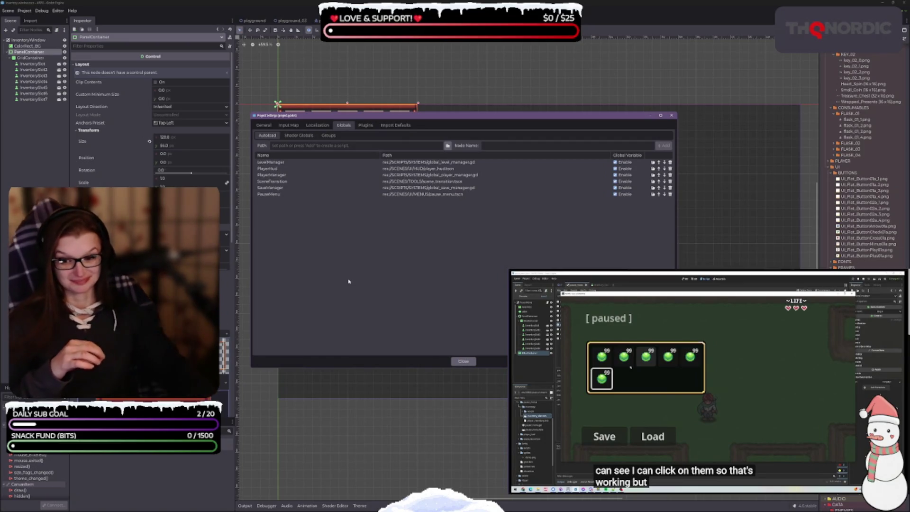
pyautogui.moveTo(368, 115); pyautogui.dragTo(371, 124)
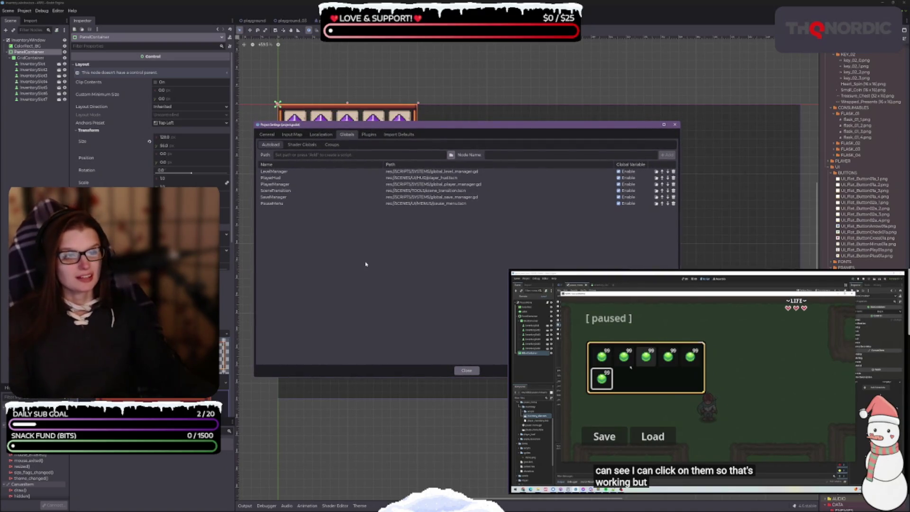
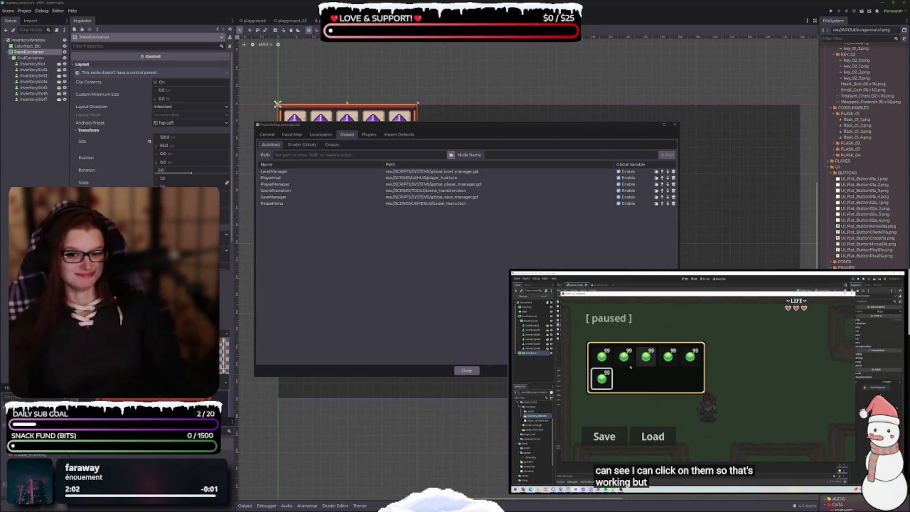
# Step: Close Project Settings to get back to the seven-slot InventoryWindow scene canvas
pyautogui.click(337, 285)
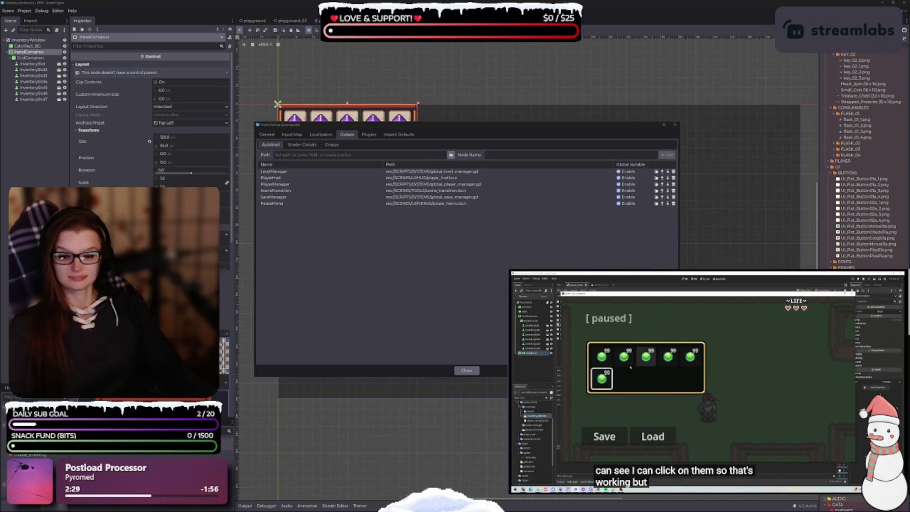
pyautogui.click(472, 284)
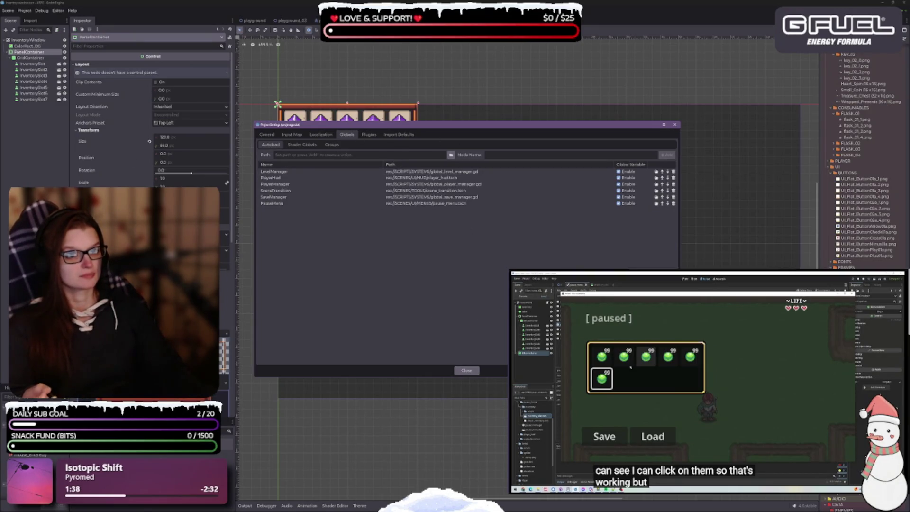
pyautogui.click(466, 370)
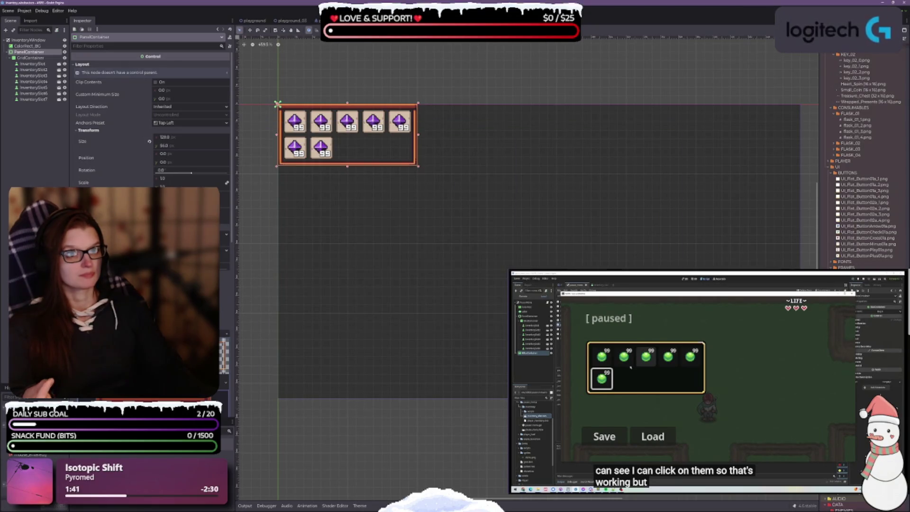
# Step: Switch to the Player scene and open Project Settings on the Globals autoload list
pyautogui.hotkey('ctrl', 'Tab')
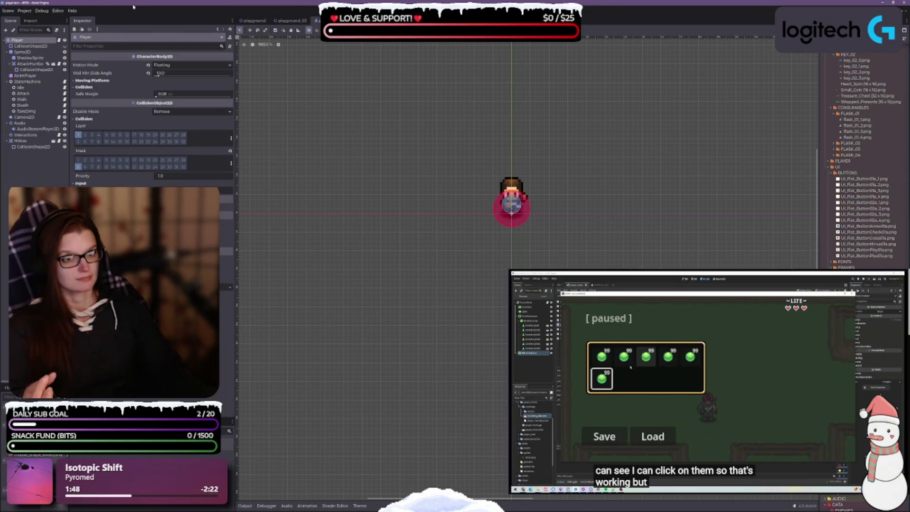
pyautogui.click(25, 11)
pyautogui.click(33, 20)
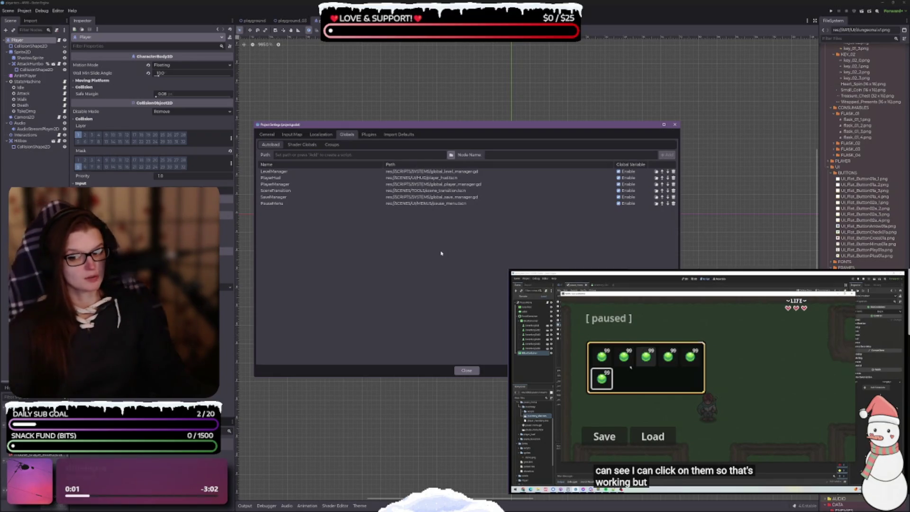
pyautogui.click(492, 120)
pyautogui.moveTo(491, 127); pyautogui.dragTo(496, 119)
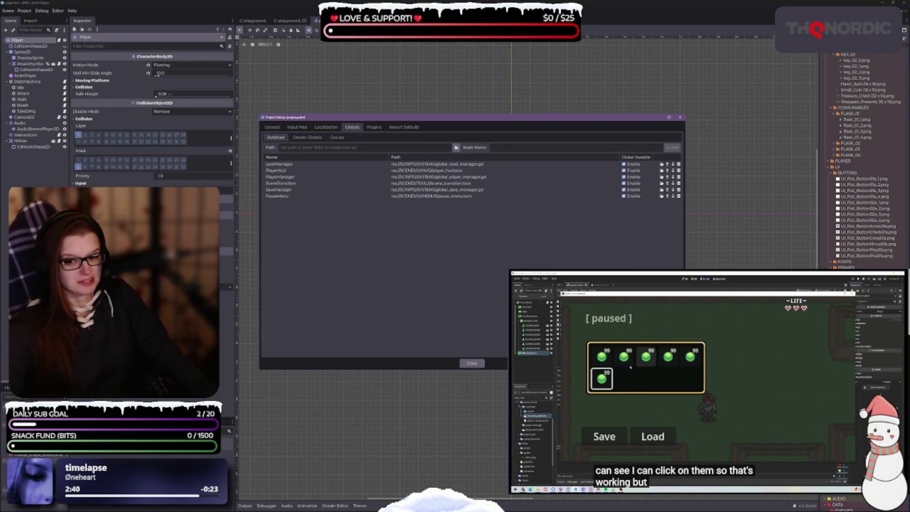
pyautogui.moveTo(506, 119); pyautogui.dragTo(517, 131)
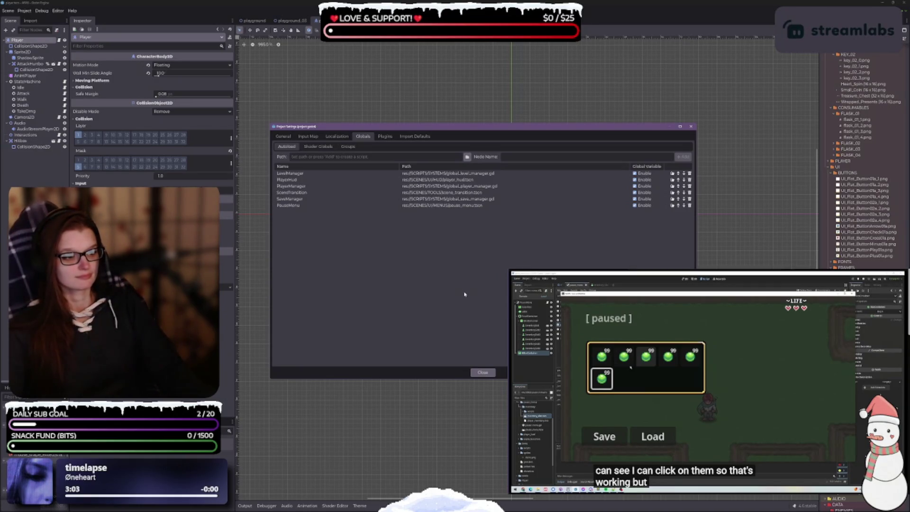
pyautogui.hotkey('alt', 'Tab')
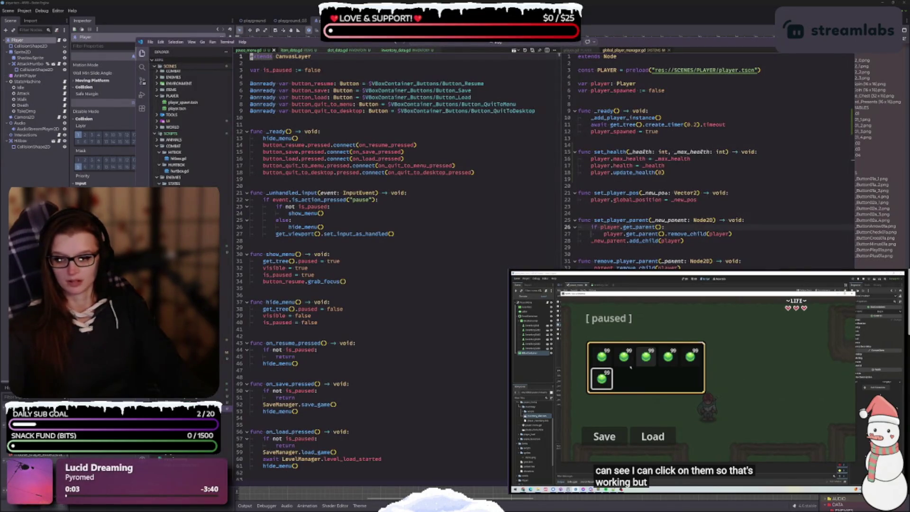
pyautogui.hotkey('alt', 'Tab')
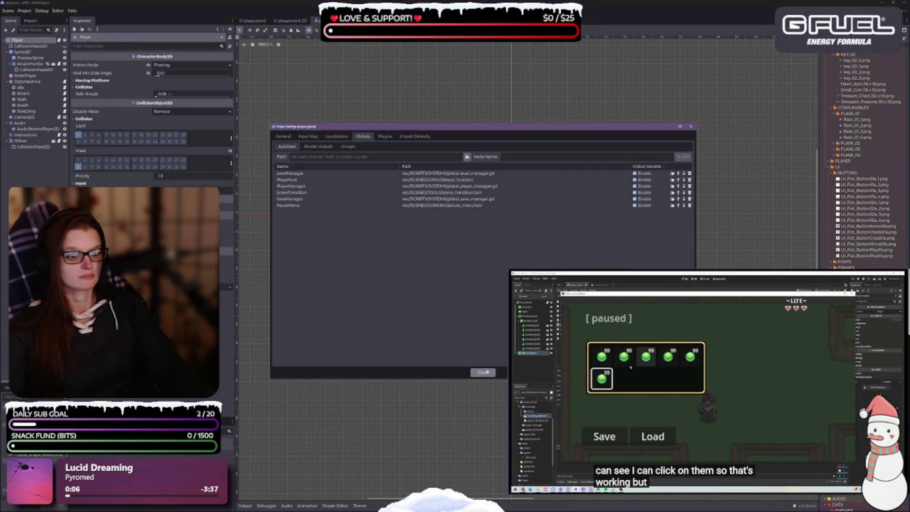
# Step: Close Project Settings and cycle scene tabs past InventoryWindow to the PauseMenu scene
pyautogui.press('Escape')
pyautogui.hotkey('ctrl', 'Tab')
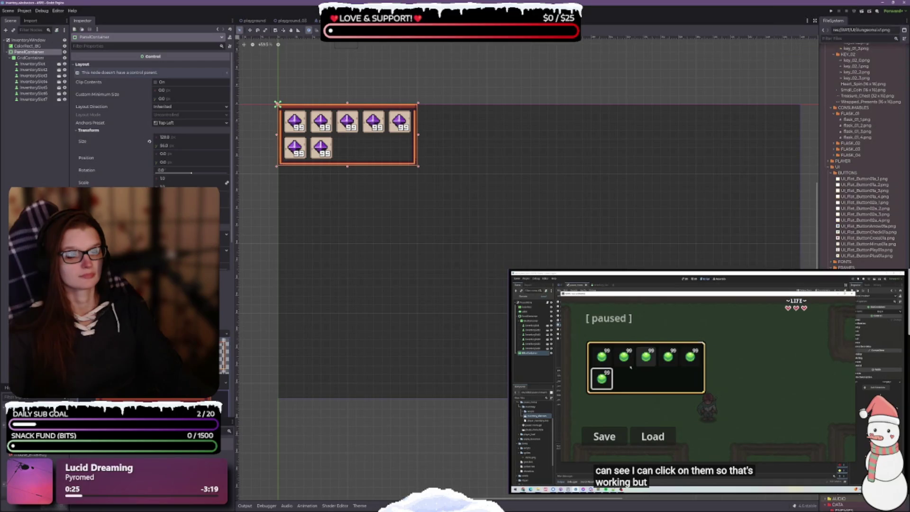
pyautogui.hotkey('ctrl', 'Tab')
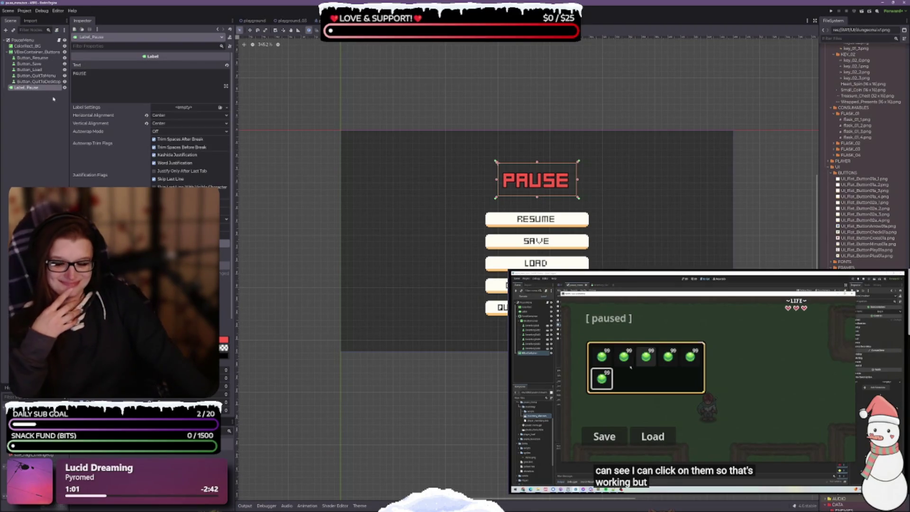
# Step: Leave the PauseMenu scene for the InventoryWindow scene with its seven gem slots
pyautogui.moveTo(82, 157)
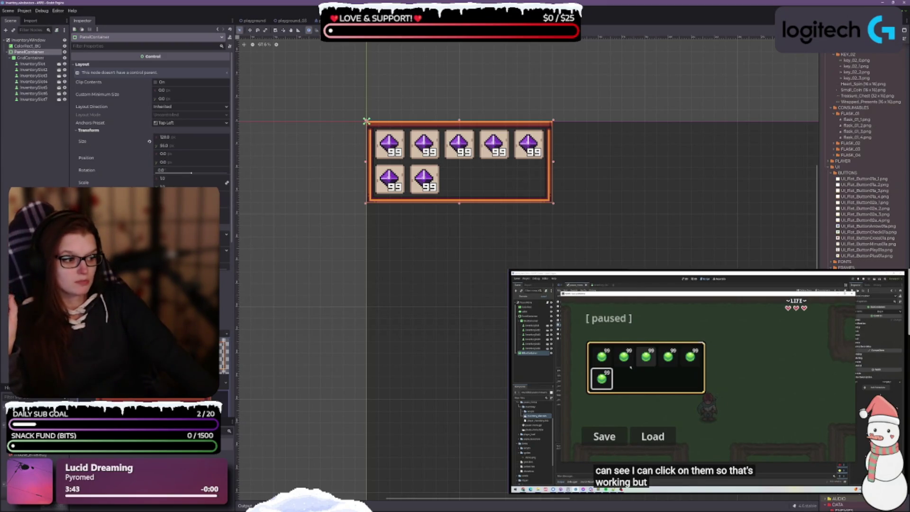
# Step: Glance at the Player scene, return to inventory_window, then switch to VS Code
pyautogui.scroll(-5, 863, 161)
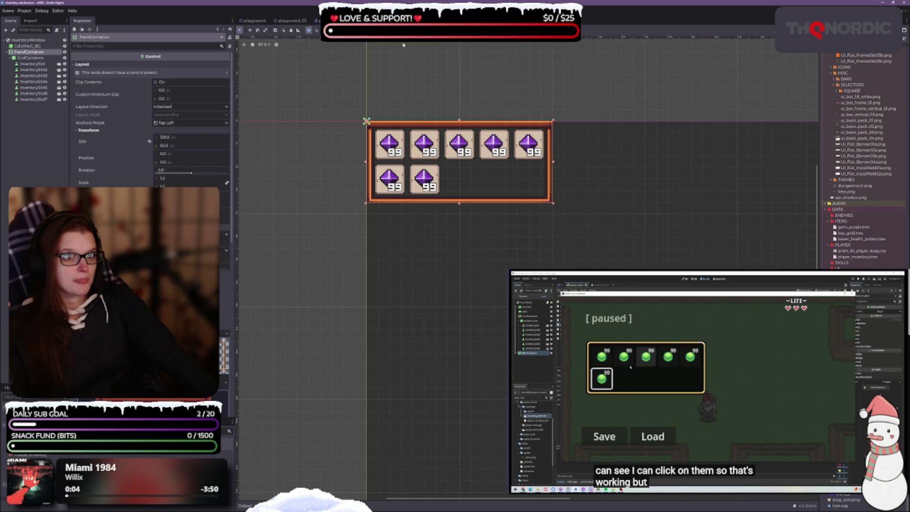
pyautogui.click(314, 21)
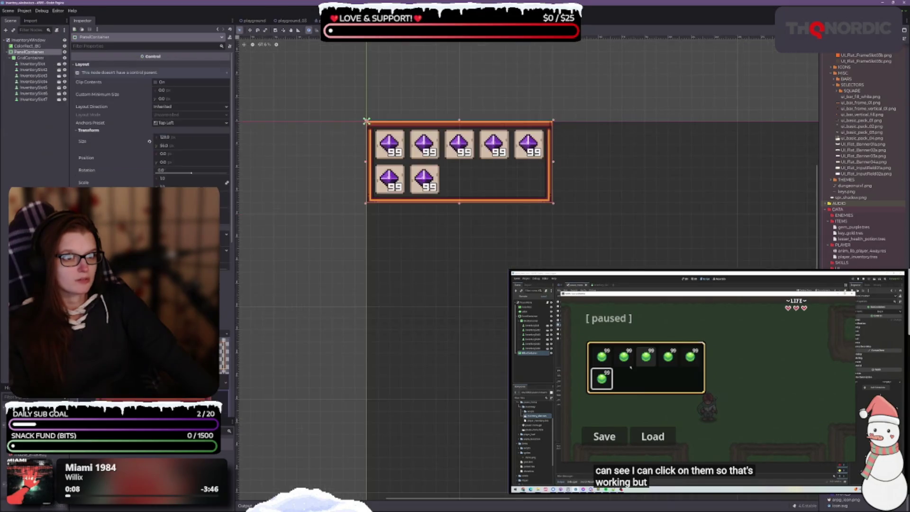
pyautogui.click(389, 21)
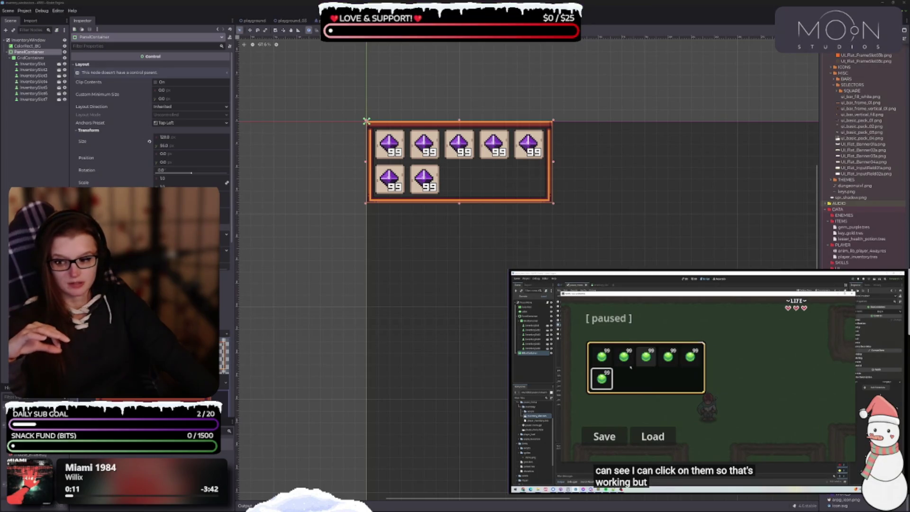
pyautogui.hotkey('alt', 'Tab')
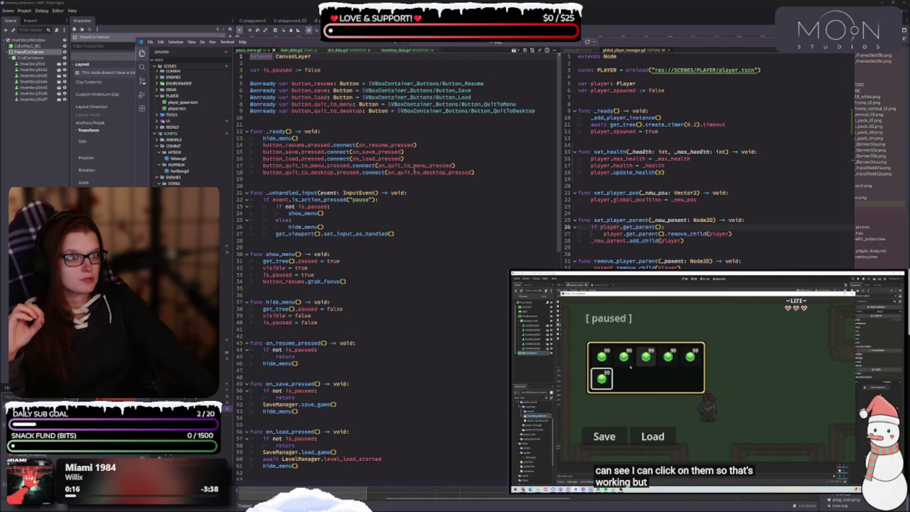
# Step: Review player.gd and global_player_manager.gd, then put pause_menu.gd in the right editor pane
pyautogui.click(575, 50)
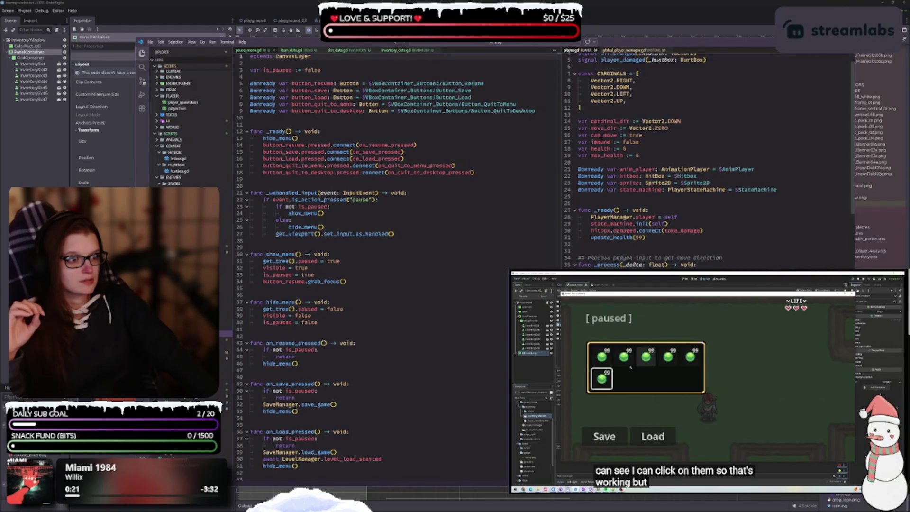
pyautogui.scroll(-12, 706, 161)
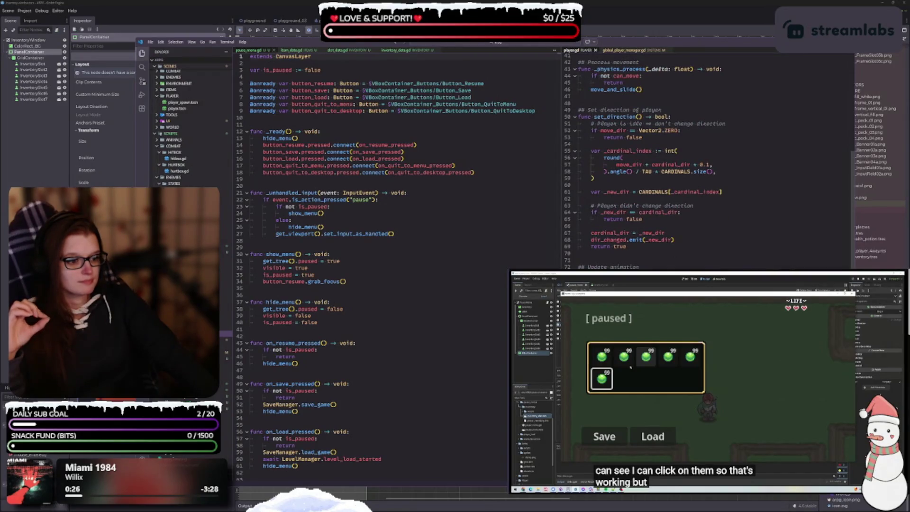
pyautogui.scroll(-4, 707, 161)
pyautogui.scroll(13, 706, 161)
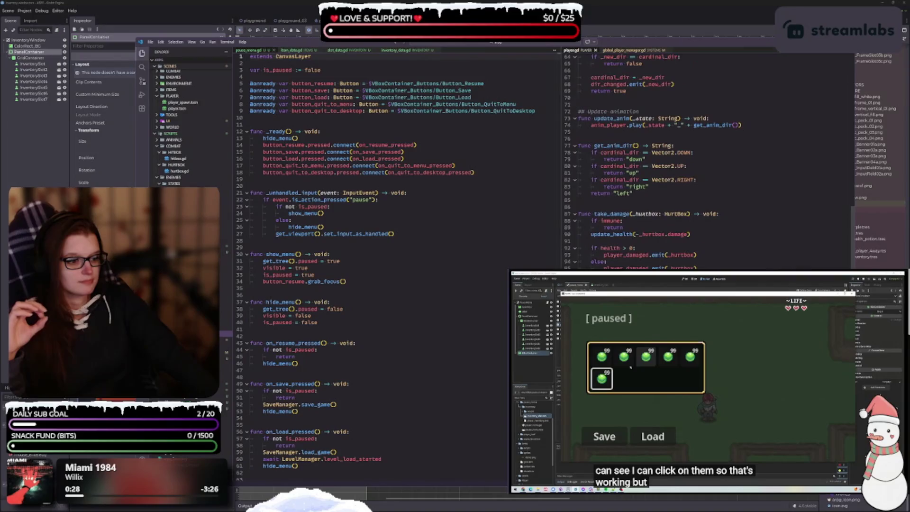
pyautogui.scroll(5, 706, 161)
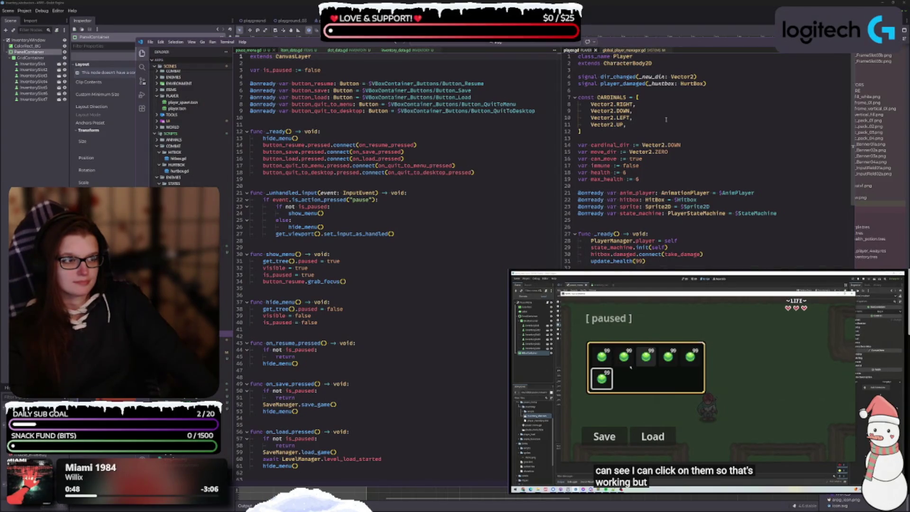
pyautogui.click(631, 49)
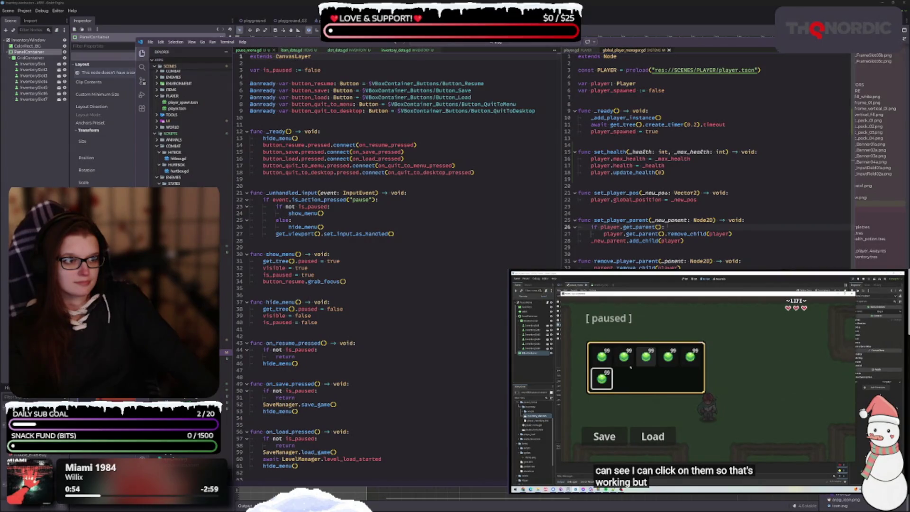
pyautogui.click(576, 50)
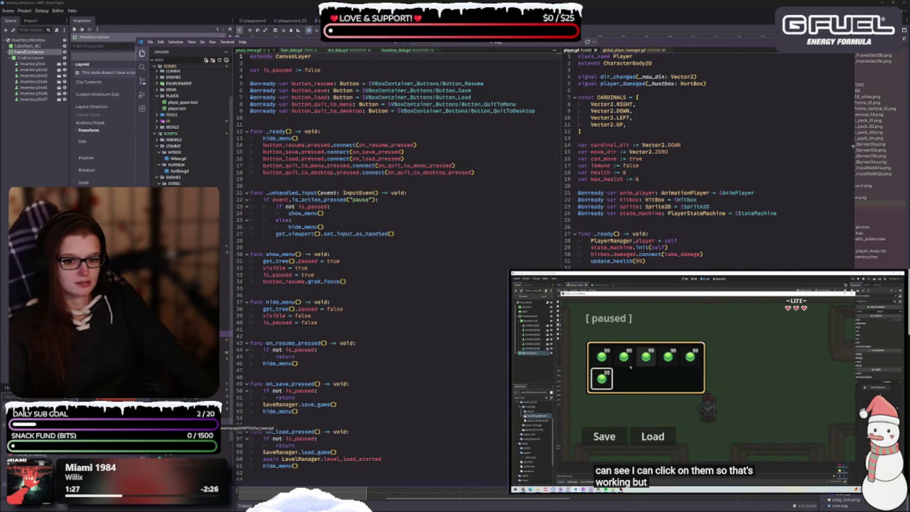
pyautogui.moveTo(222, 427)
pyautogui.mouseDown()
pyautogui.moveTo(222, 416)
pyautogui.moveTo(706, 142)
pyautogui.mouseUp()
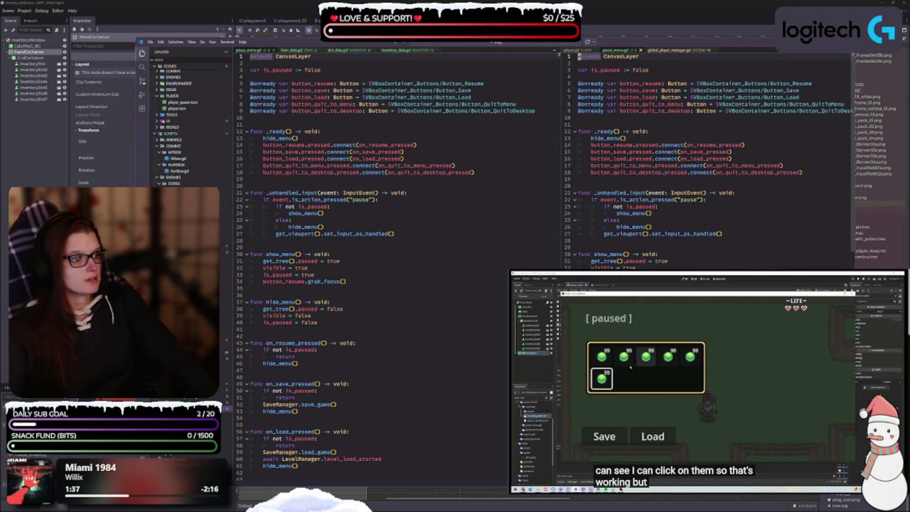
# Step: Check pause_menu.gd's show_menu() and else branch on lines 24–27, then minimize VS Code
pyautogui.click(774, 237)
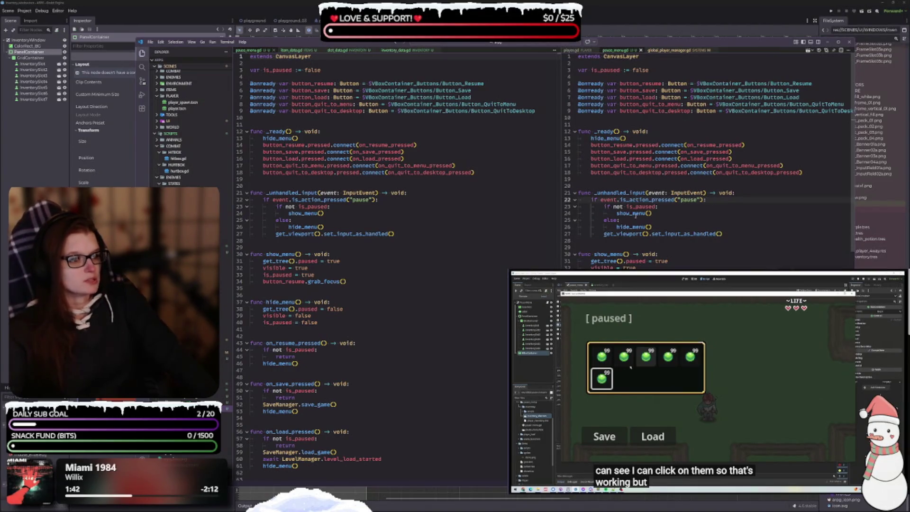
pyautogui.click(654, 213)
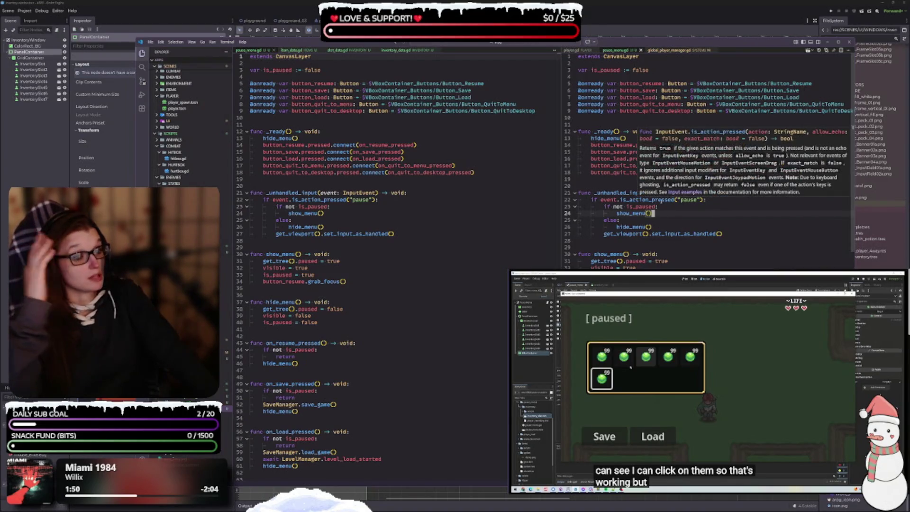
pyautogui.click(673, 219)
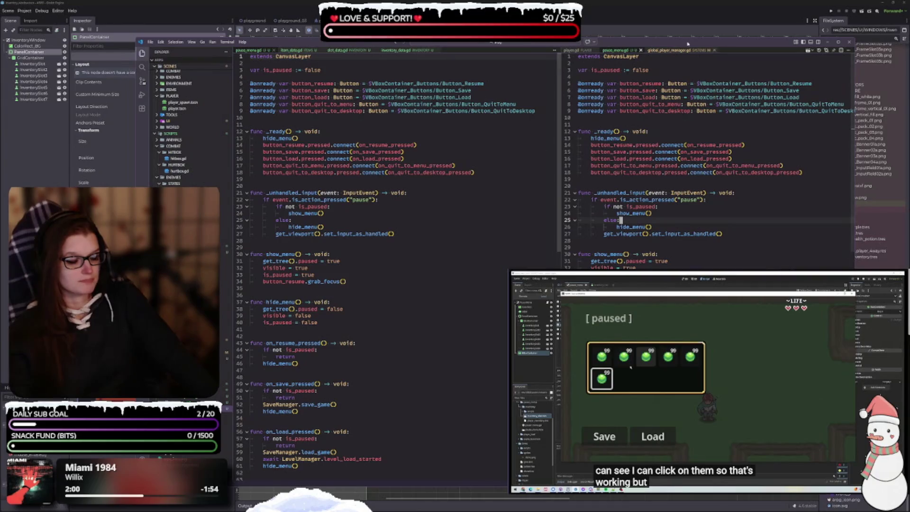
pyautogui.click(828, 42)
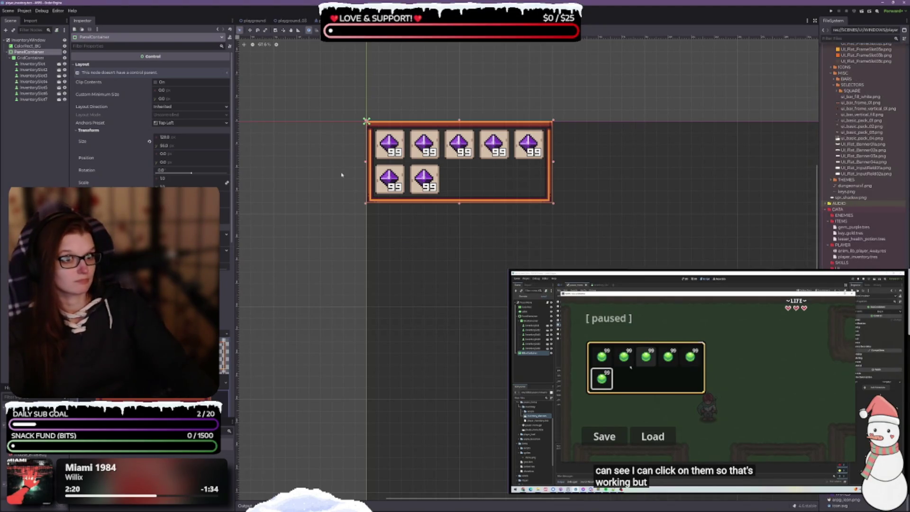
pyautogui.hotkey('ctrl', 'Tab')
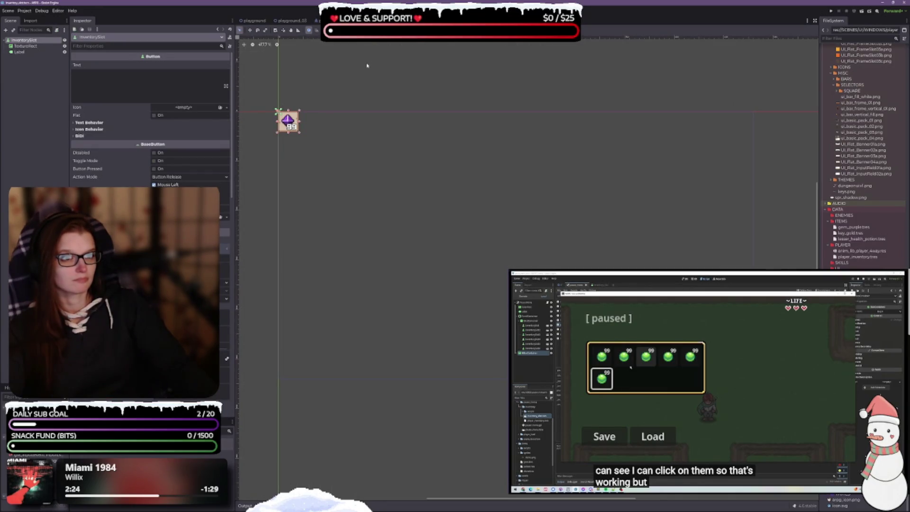
pyautogui.hotkey('ctrl', 'shift', 'Tab')
pyautogui.scroll(-2, 473, 229)
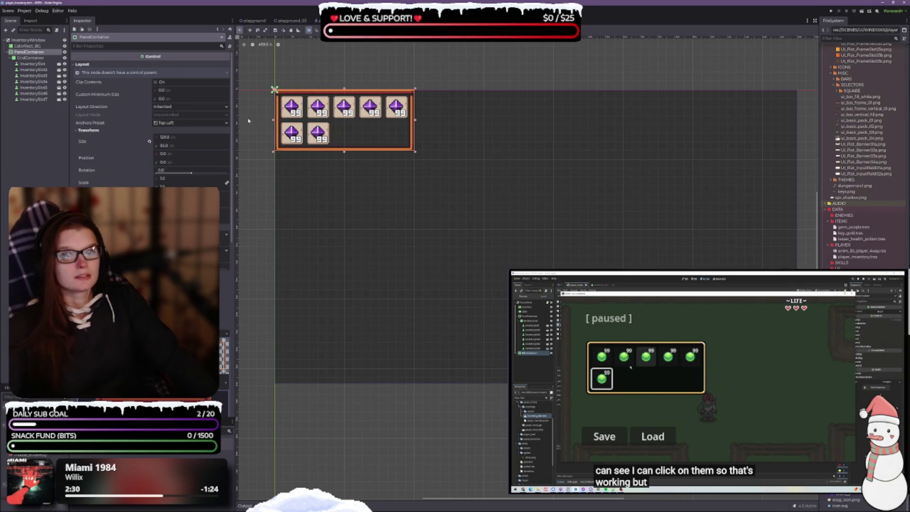
# Step: Select the PanelContainer and apply the Center Left anchor preset
pyautogui.click(28, 41)
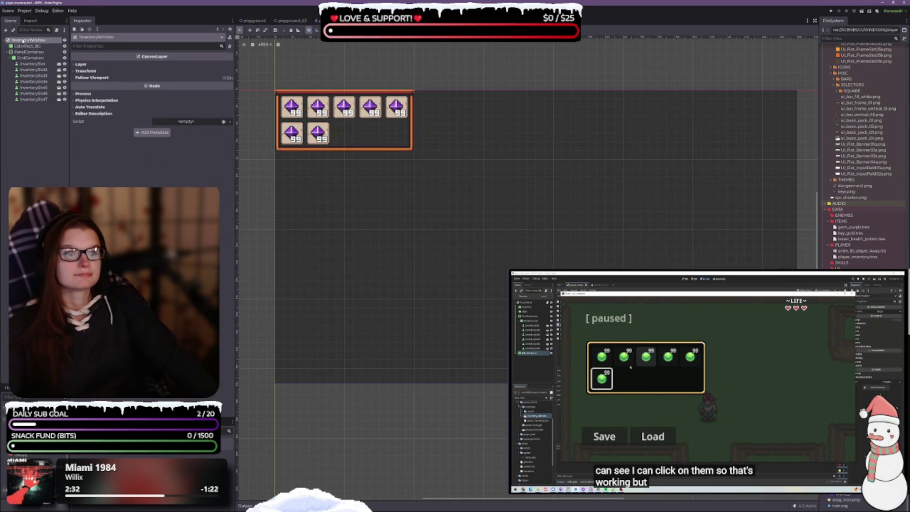
pyautogui.click(28, 46)
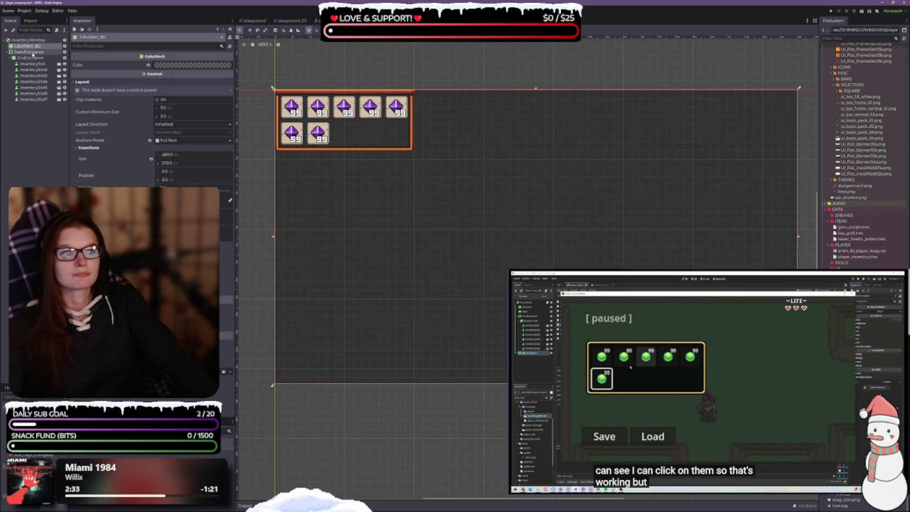
pyautogui.click(30, 52)
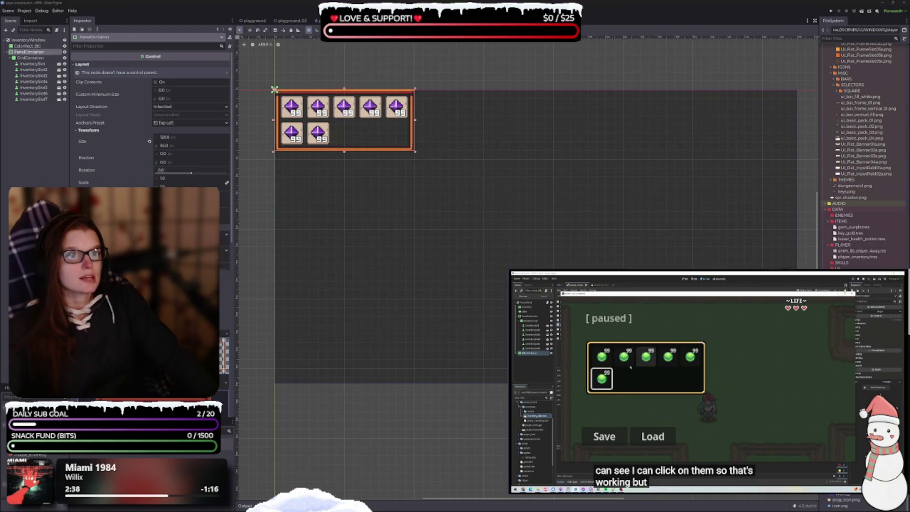
pyautogui.click(405, 30)
pyautogui.click(392, 58)
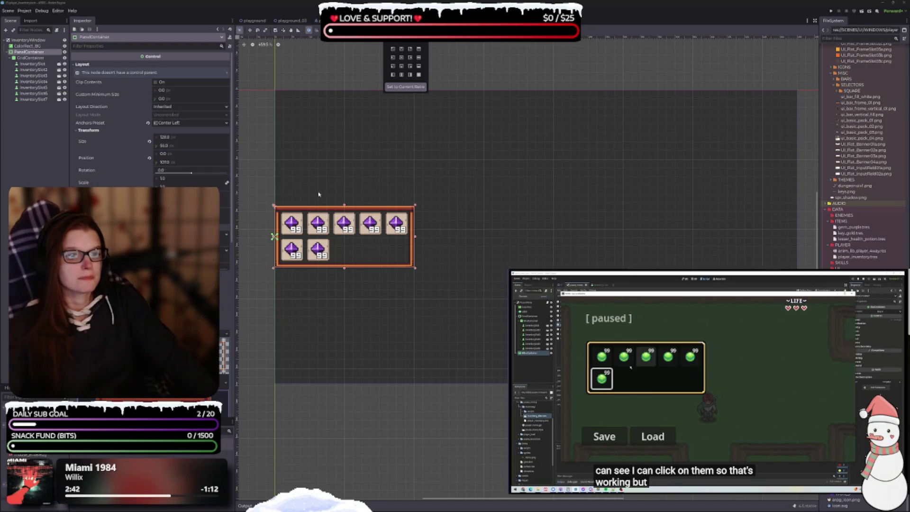
pyautogui.scroll(2, 319, 195)
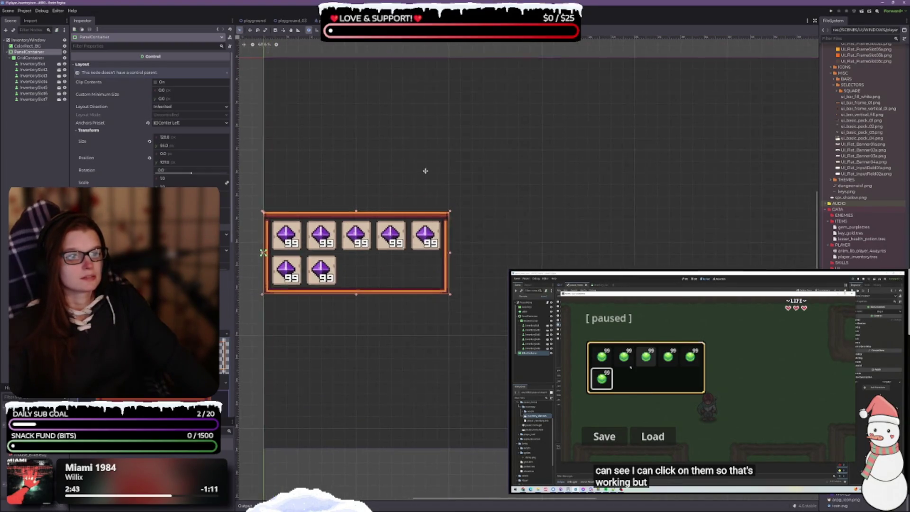
pyautogui.hscroll(-2, 417, 213)
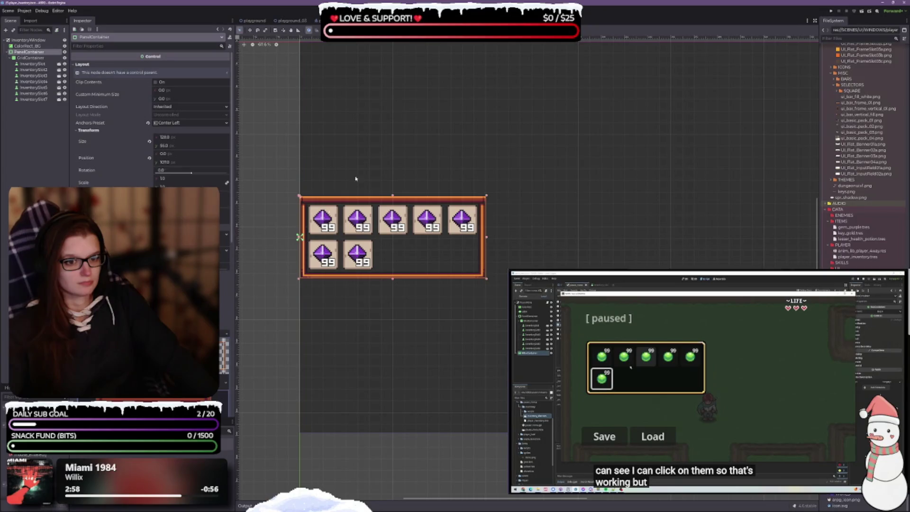
pyautogui.click(387, 246)
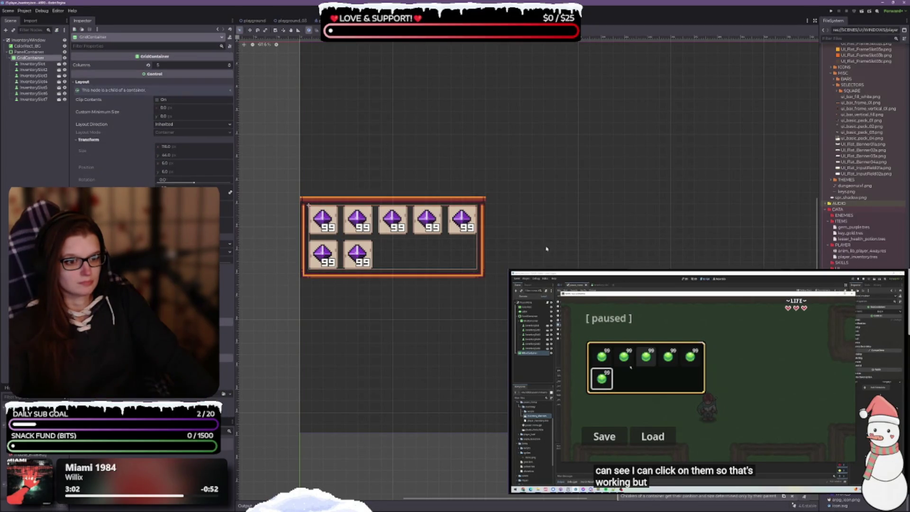
pyautogui.click(41, 52)
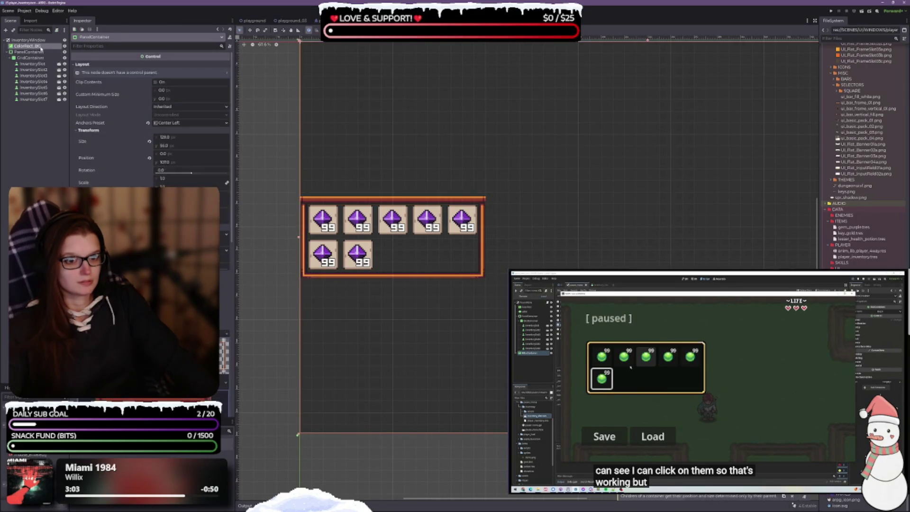
pyautogui.click(40, 58)
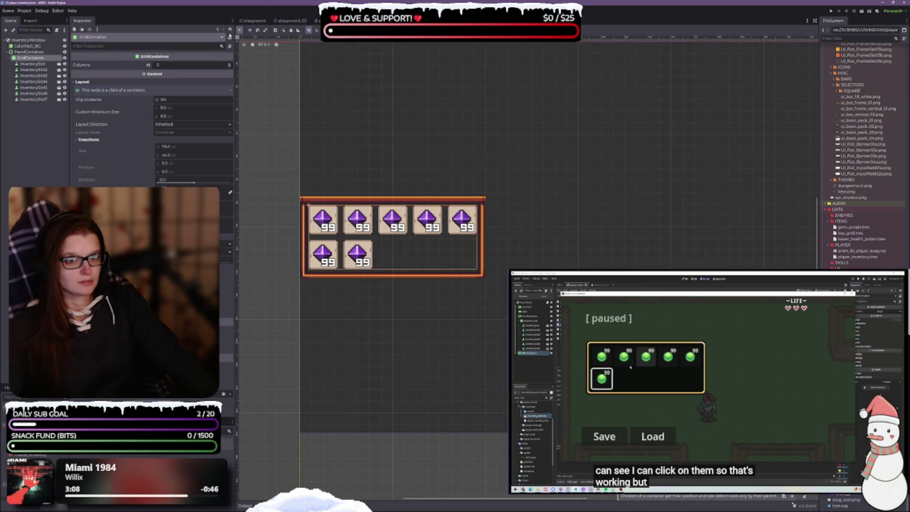
pyautogui.click(29, 51)
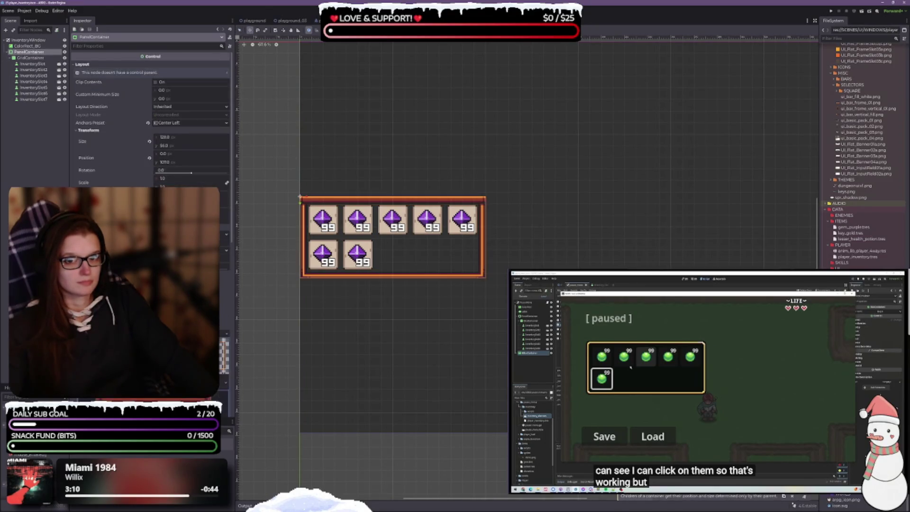
pyautogui.moveTo(386, 261); pyautogui.dragTo(435, 254)
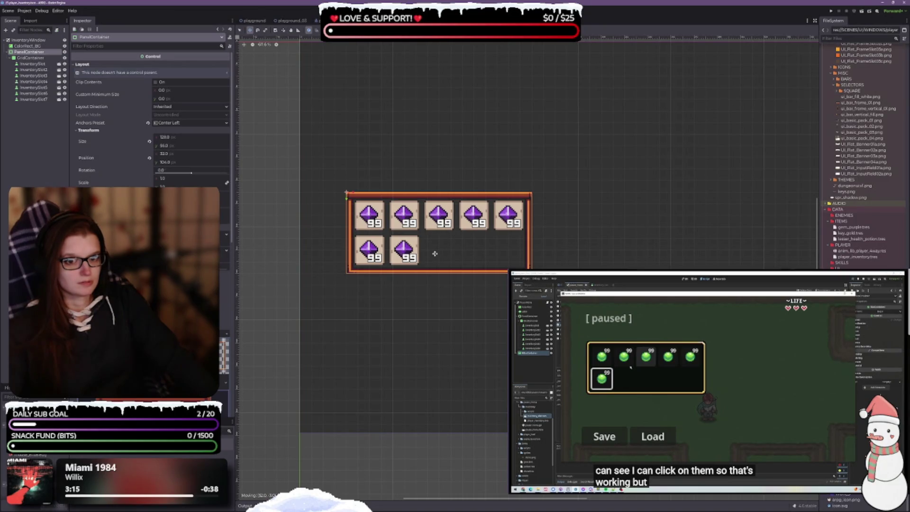
pyautogui.moveTo(434, 254); pyautogui.dragTo(483, 252)
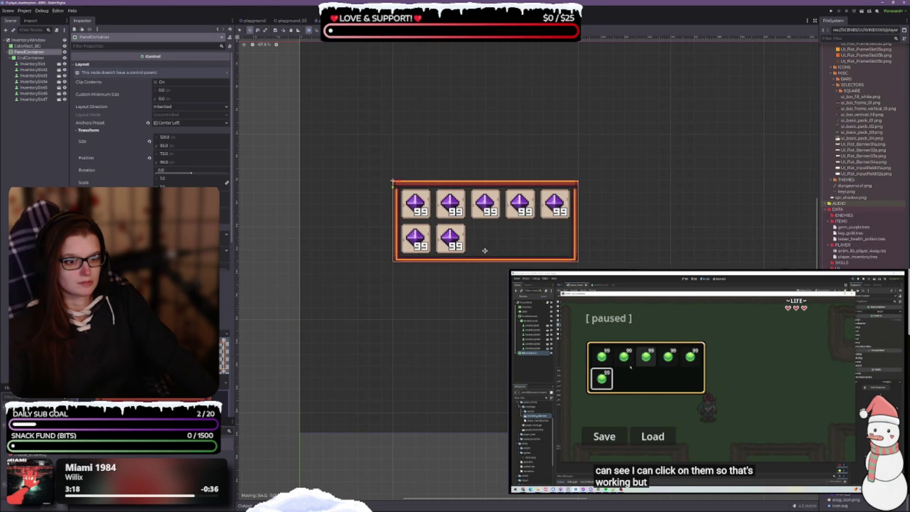
pyautogui.scroll(-1, 526, 258)
pyautogui.scroll(1, 525, 257)
pyautogui.hscroll(2, 474, 271)
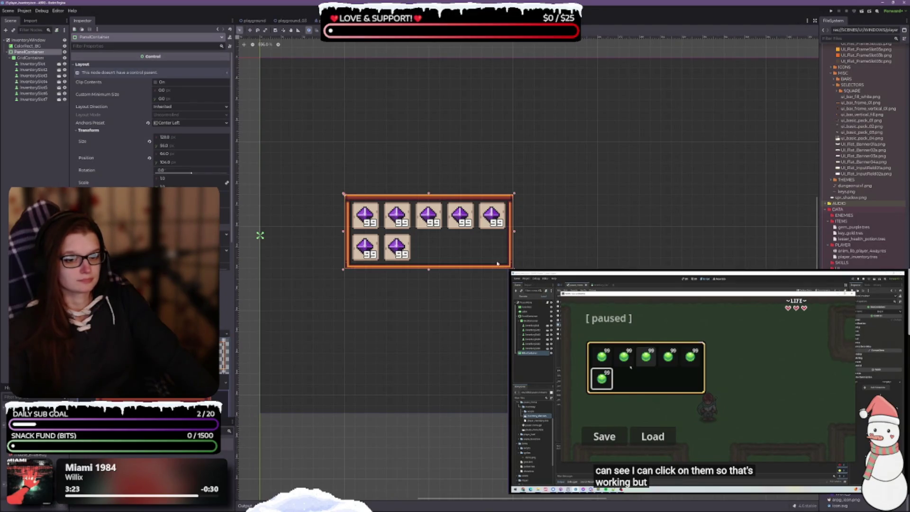
pyautogui.click(446, 263)
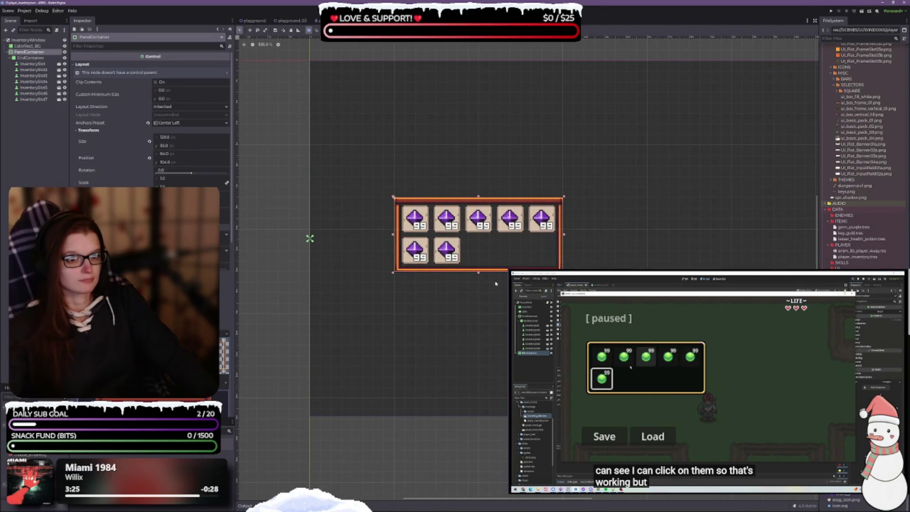
pyautogui.click(486, 250)
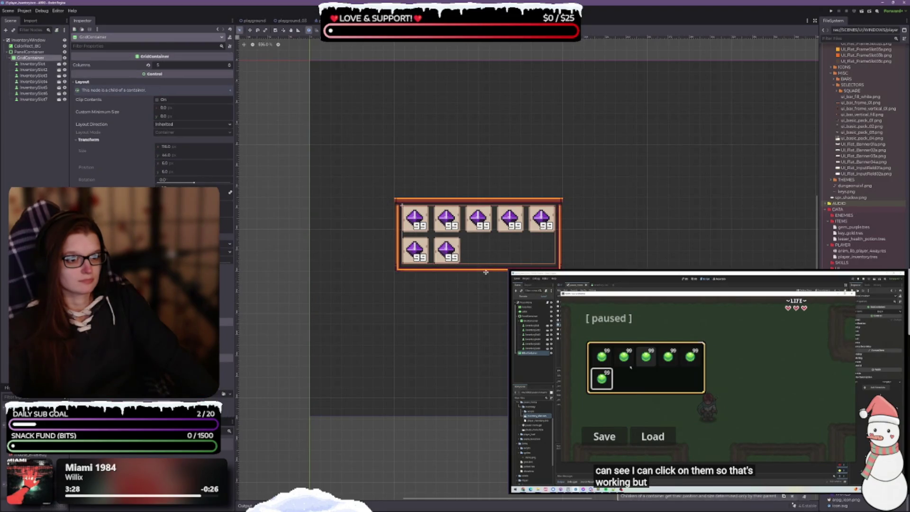
pyautogui.click(249, 30)
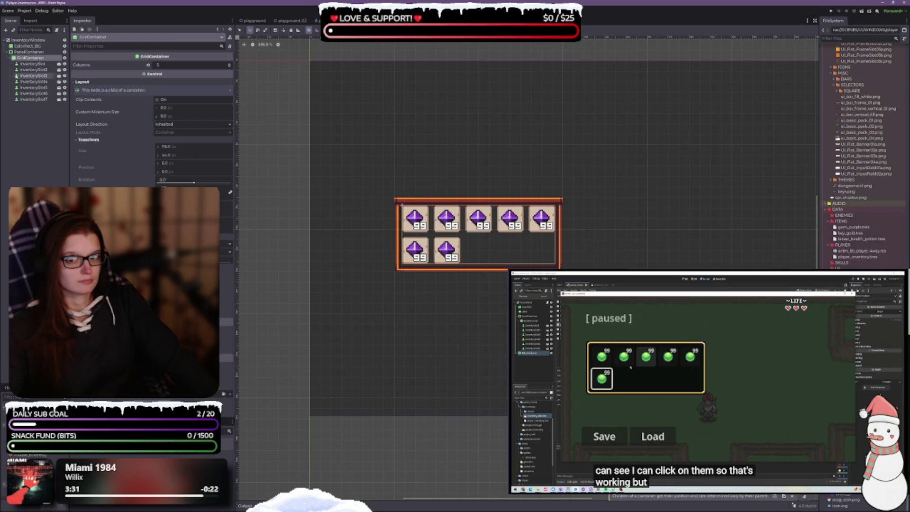
pyautogui.moveTo(489, 249)
pyautogui.mouseDown()
pyautogui.moveTo(491, 260)
pyautogui.moveTo(495, 245)
pyautogui.mouseUp()
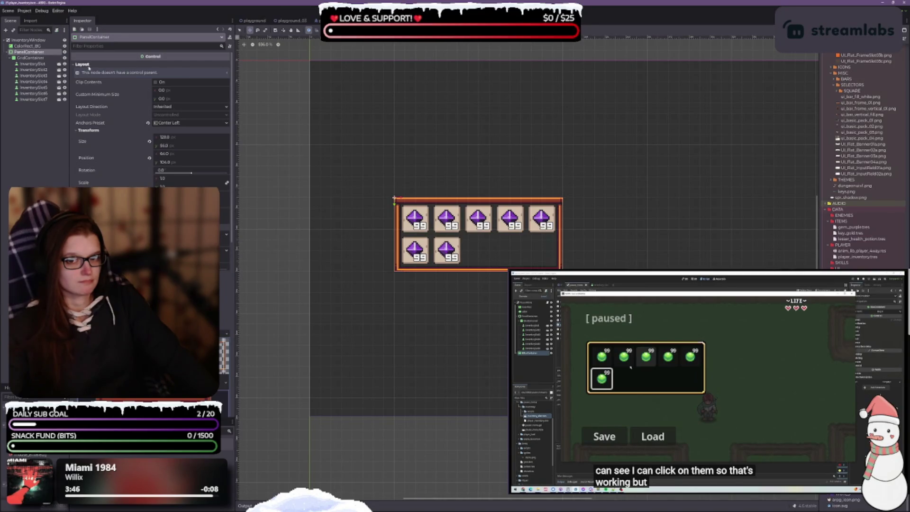
# Step: In Select mode, apply the Center anchor preset to the PanelContainer
pyautogui.click(240, 30)
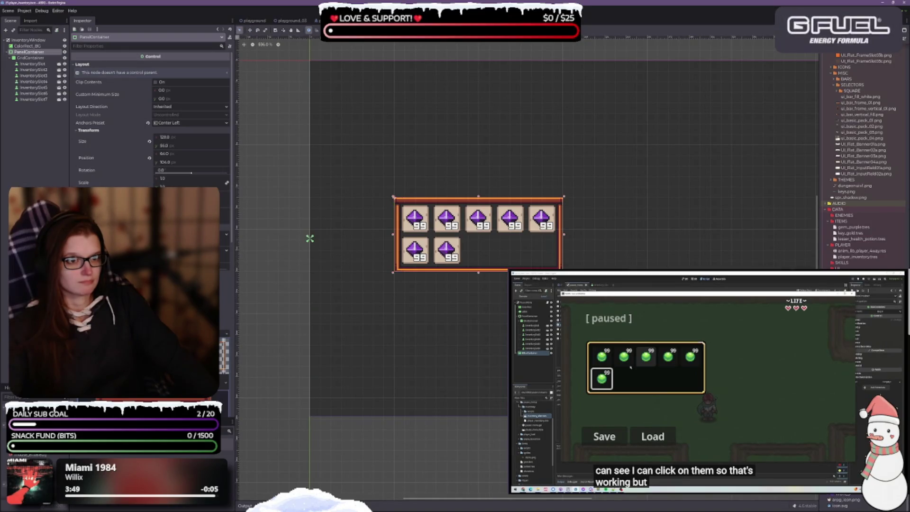
pyautogui.click(391, 30)
pyautogui.click(403, 59)
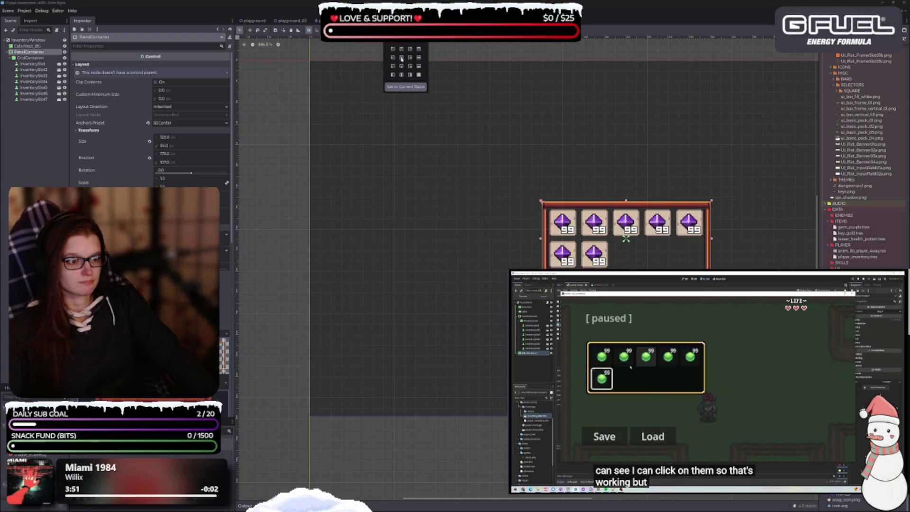
pyautogui.moveTo(517, 256); pyautogui.dragTo(374, 236)
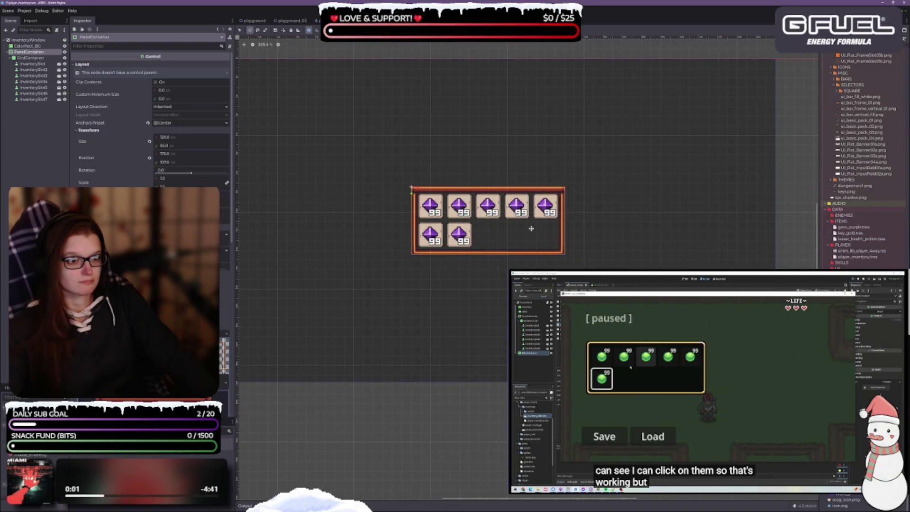
pyautogui.press('w')
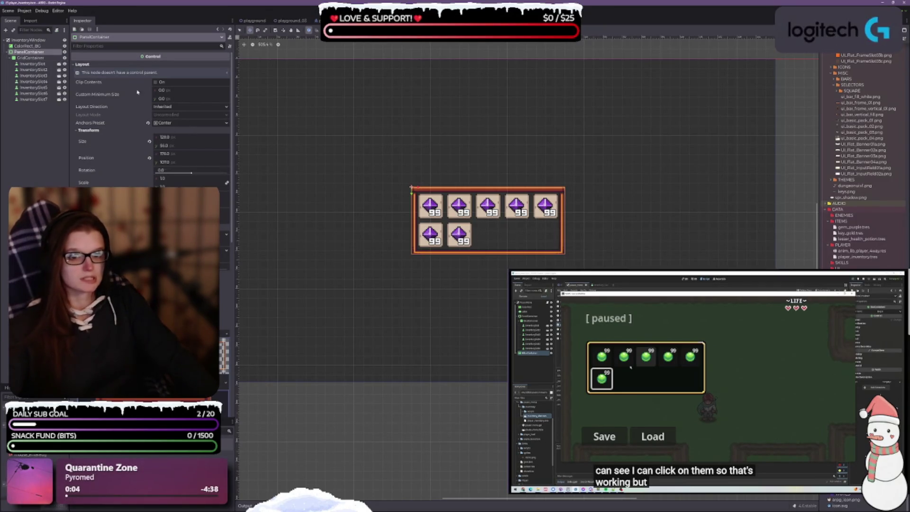
# Step: Inspect the GridContainer and PanelContainer, then try moving the panel down and cancel
pyautogui.click(30, 58)
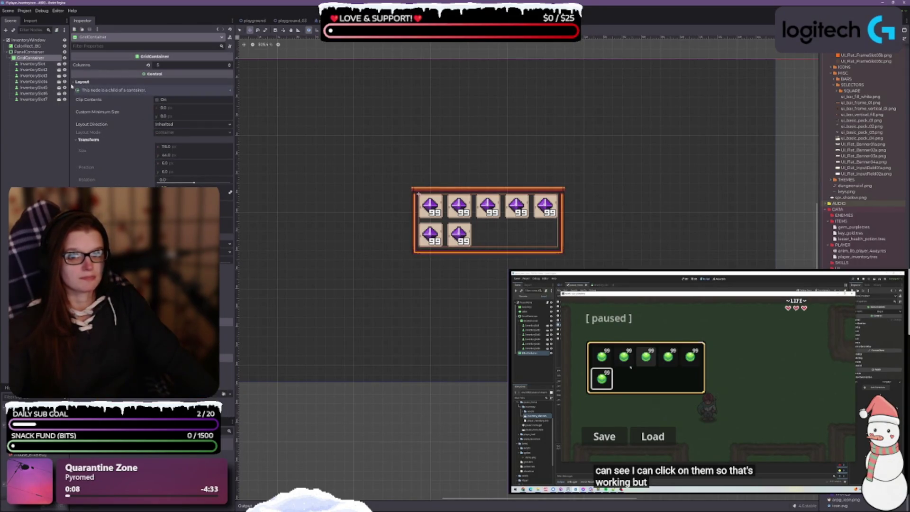
pyautogui.click(29, 52)
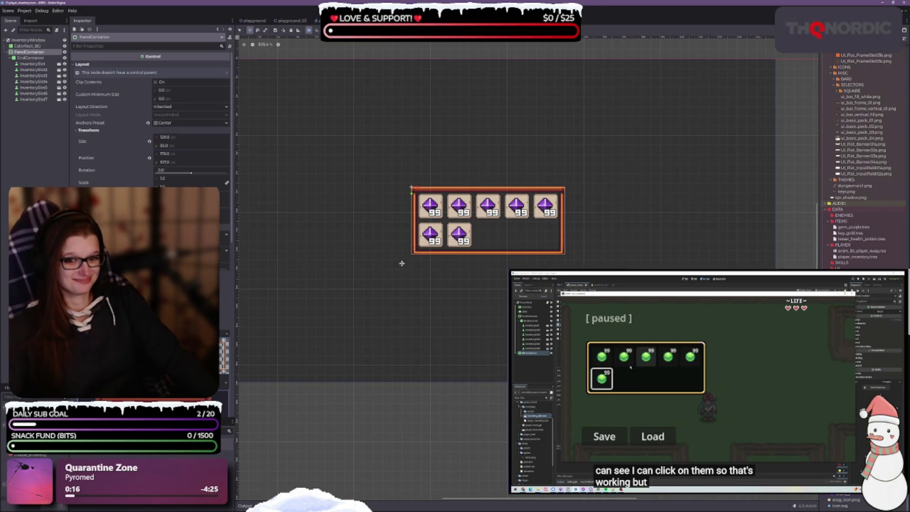
pyautogui.scroll(-10, 152, 142)
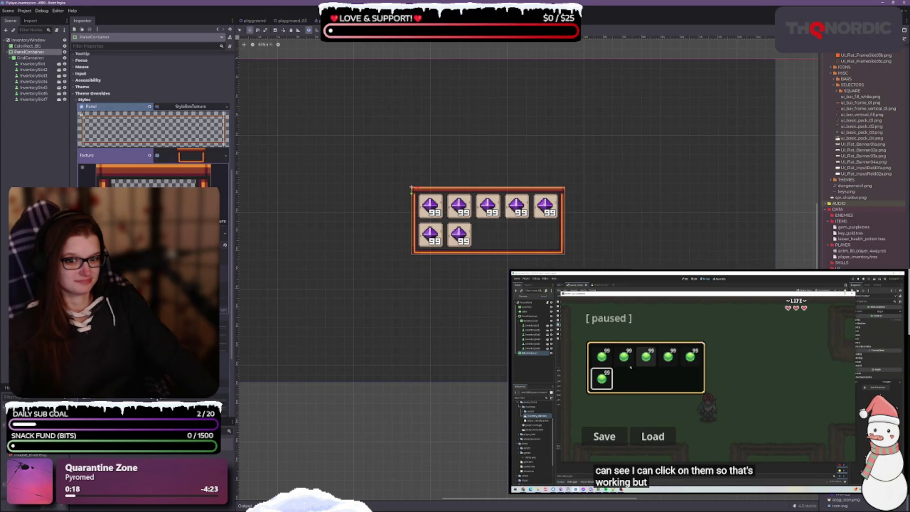
pyautogui.scroll(-3, 152, 118)
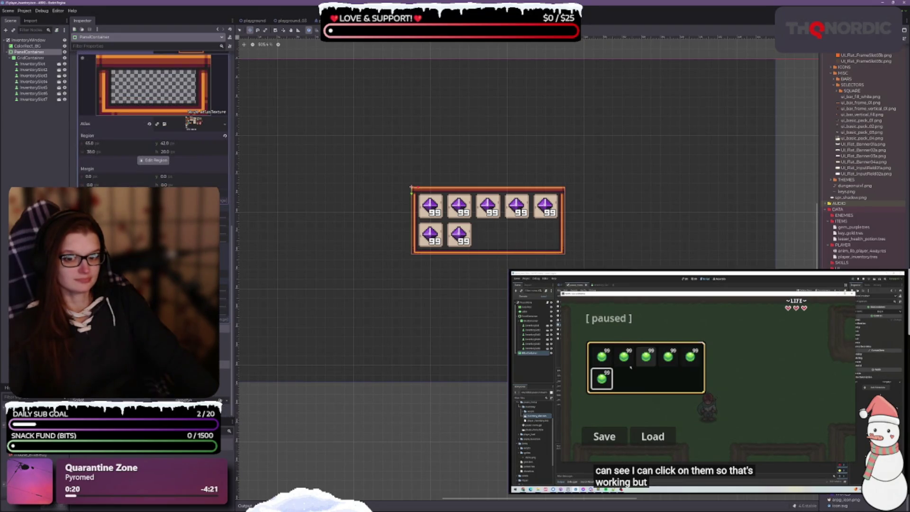
pyautogui.moveTo(509, 242)
pyautogui.mouseDown()
pyautogui.moveTo(566, 250)
pyautogui.moveTo(435, 246)
pyautogui.mouseUp()
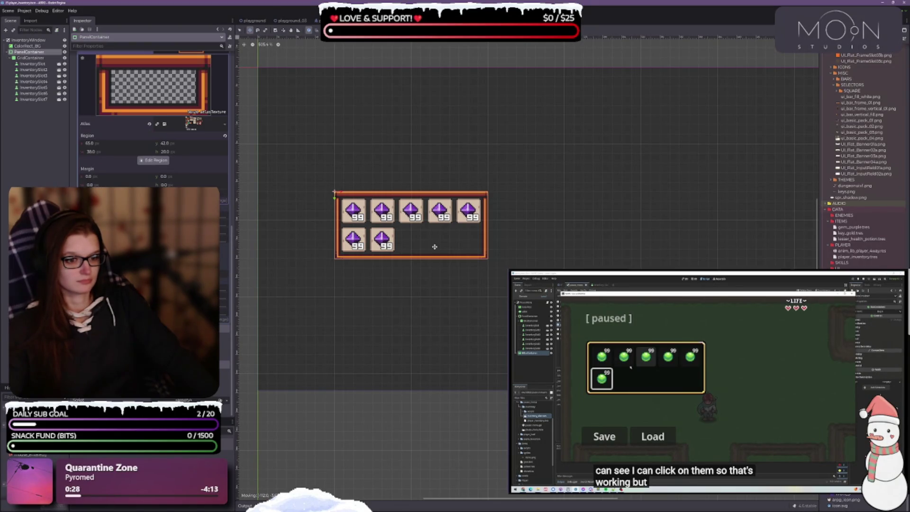
pyautogui.moveTo(435, 246); pyautogui.dragTo(396, 336)
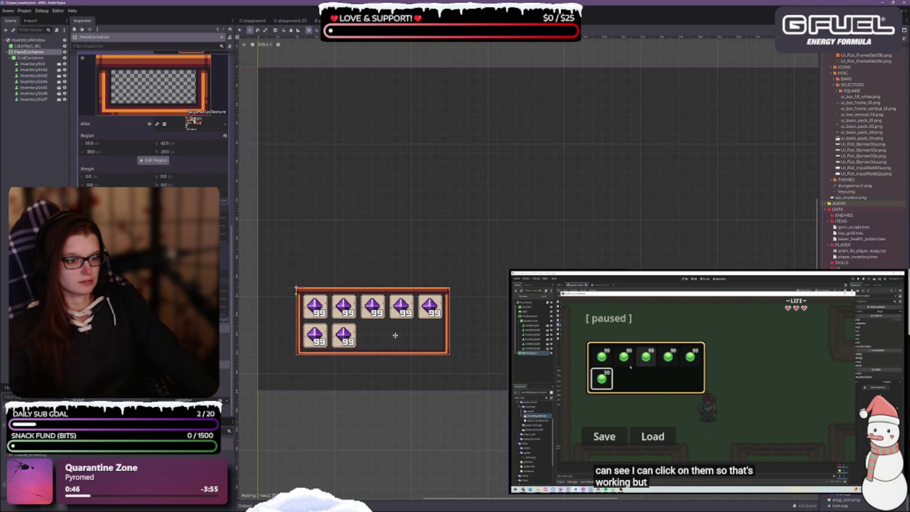
pyautogui.press('Escape')
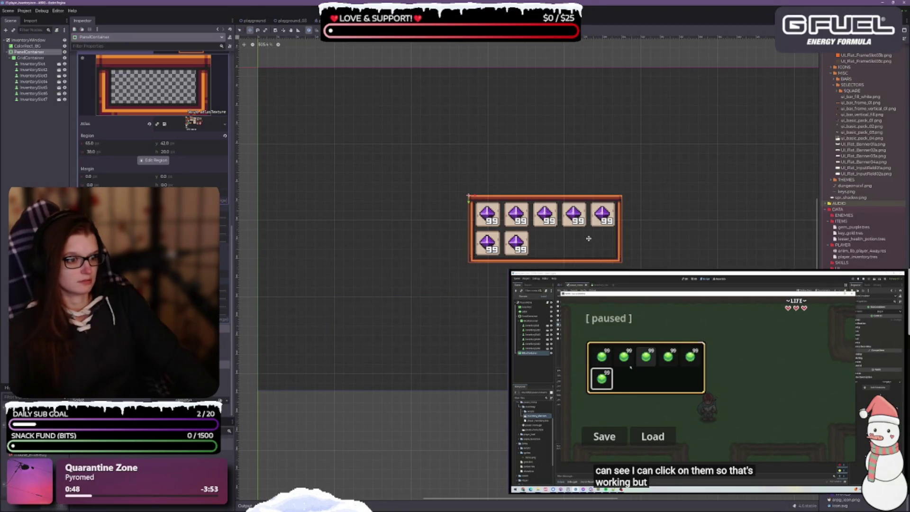
pyautogui.moveTo(589, 238)
pyautogui.mouseDown()
pyautogui.moveTo(557, 238)
pyautogui.moveTo(613, 238)
pyautogui.mouseUp()
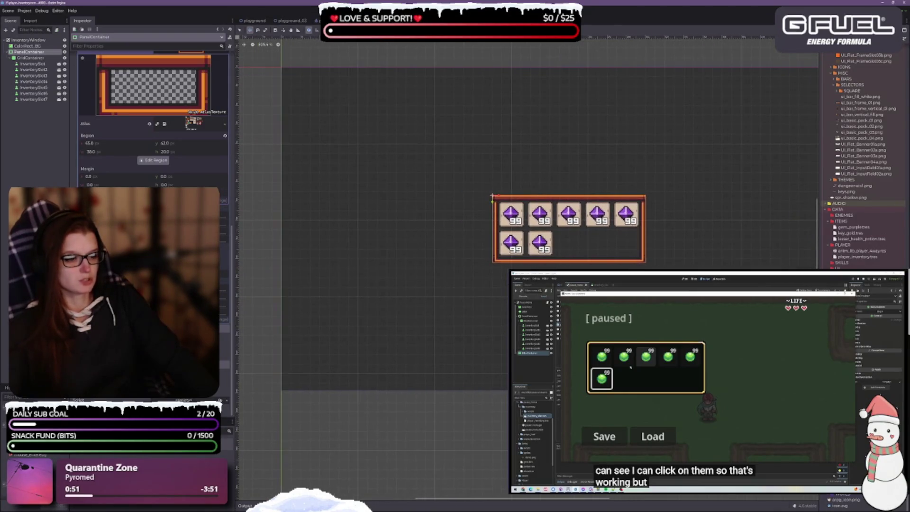
pyautogui.click(390, 30)
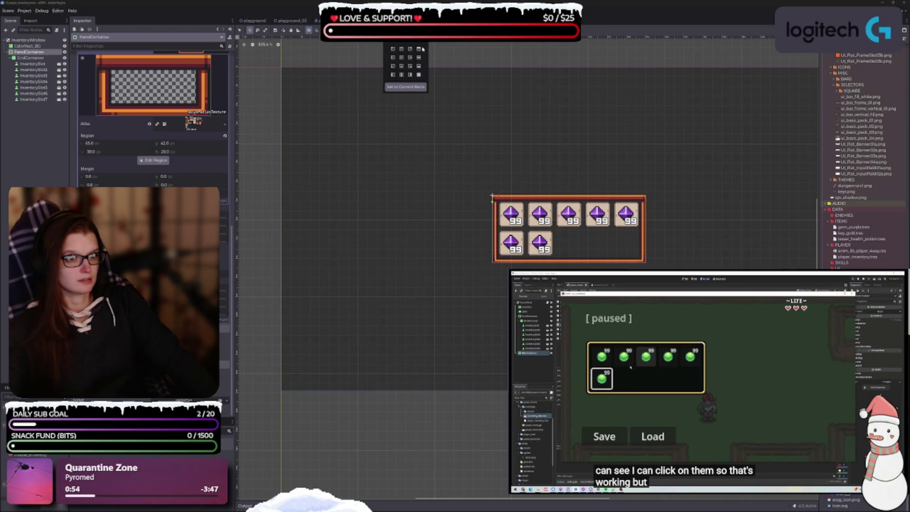
# Step: Apply the Full Rect anchor preset so the inventory panel stretches across the viewport
pyautogui.click(419, 75)
pyautogui.scroll(-3, 507, 195)
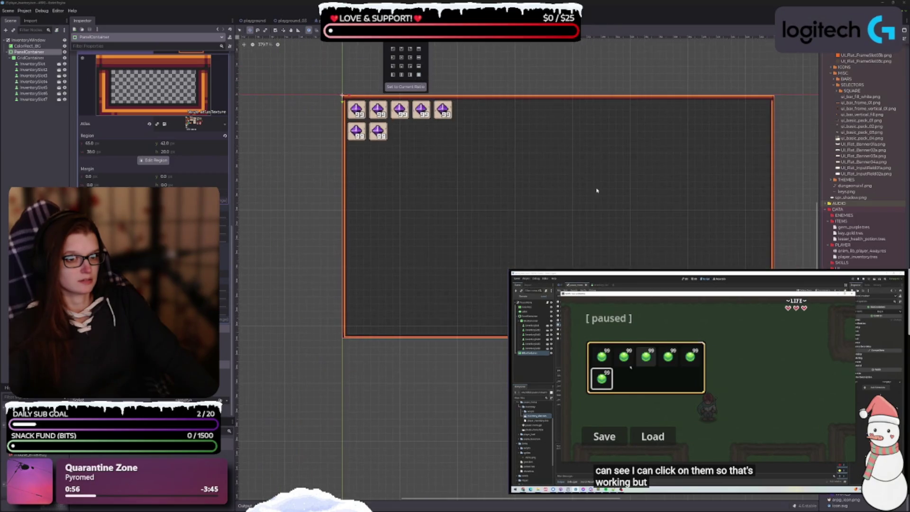
pyautogui.click(550, 183)
pyautogui.moveTo(528, 181); pyautogui.dragTo(497, 172)
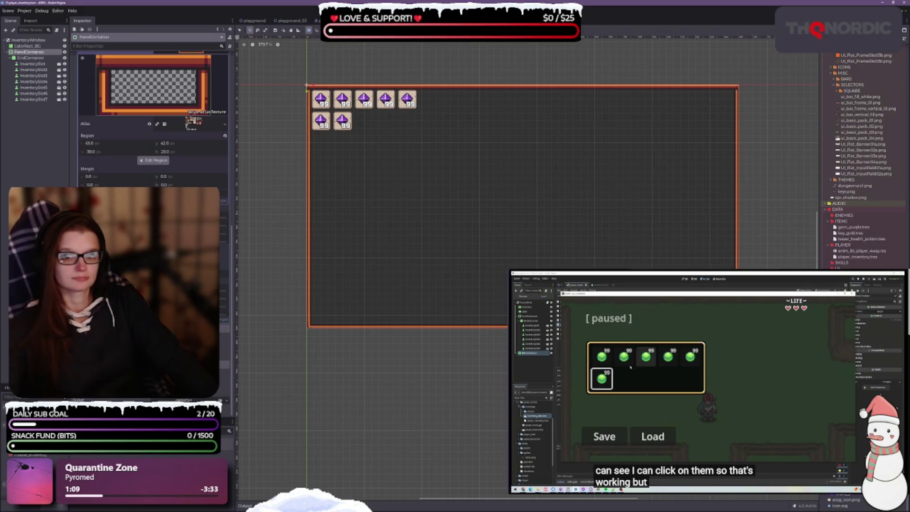
pyautogui.scroll(4, 151, 119)
pyautogui.scroll(-3, 151, 119)
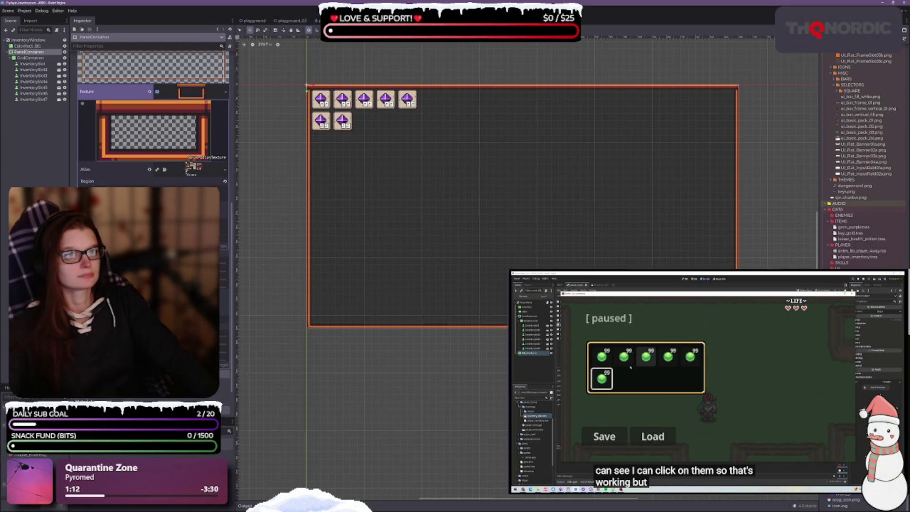
pyautogui.click(389, 29)
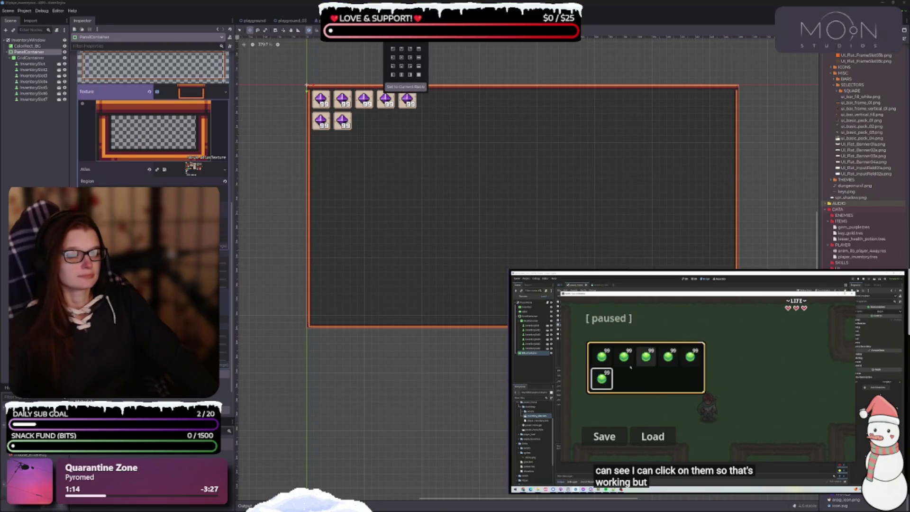
# Step: Anchor the inventory panel top-left around its slots and move it down and right
pyautogui.click(393, 50)
pyautogui.scroll(2, 371, 147)
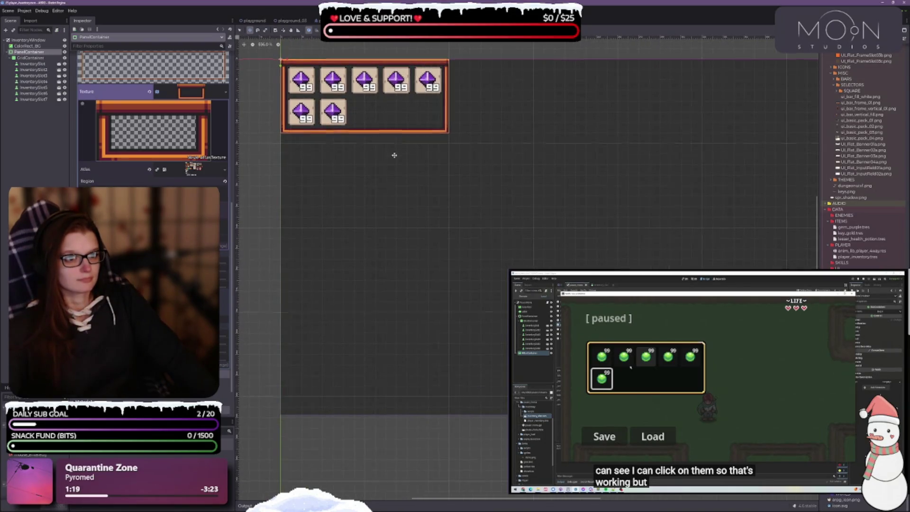
pyautogui.moveTo(394, 154); pyautogui.dragTo(415, 214)
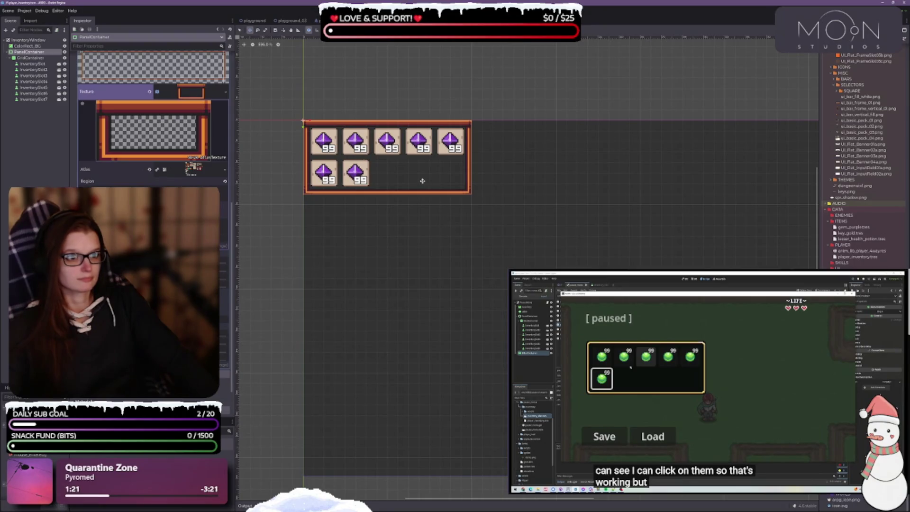
pyautogui.moveTo(422, 179)
pyautogui.mouseDown()
pyautogui.moveTo(437, 188)
pyautogui.moveTo(433, 205)
pyautogui.moveTo(452, 214)
pyautogui.mouseUp()
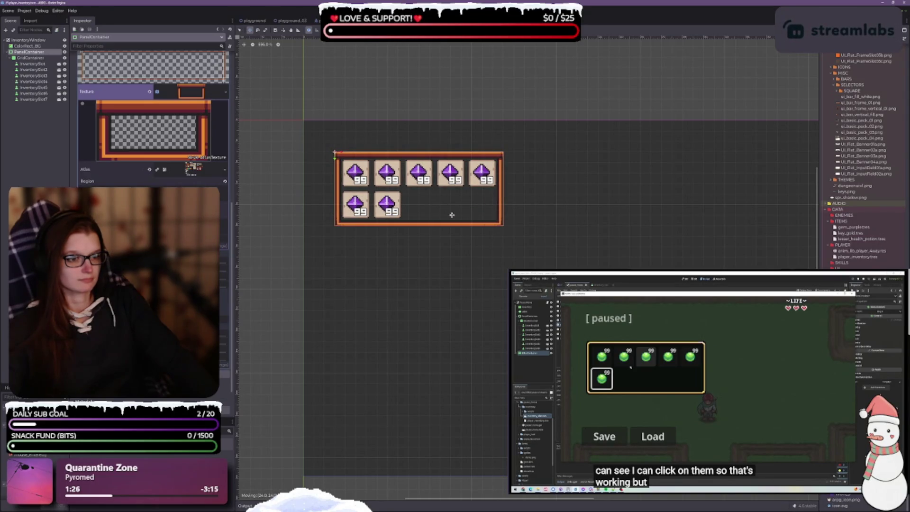
# Step: Stretch the panel's bottom edge down to leave empty space below the slots
pyautogui.scroll(-3, 452, 214)
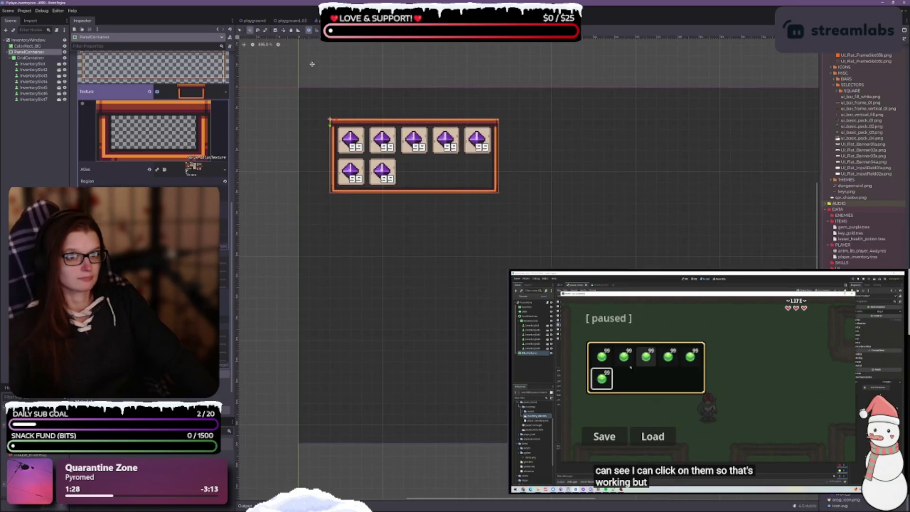
pyautogui.press('q')
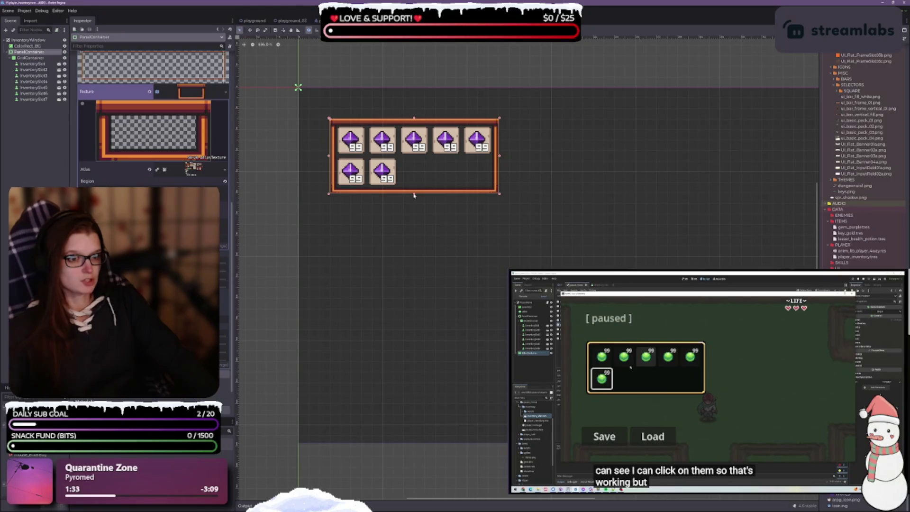
pyautogui.moveTo(414, 194)
pyautogui.mouseDown()
pyautogui.moveTo(410, 238)
pyautogui.moveTo(410, 216)
pyautogui.moveTo(410, 227)
pyautogui.mouseUp()
# Step: Duplicate InventorySlot7 into InventorySlot8–11 and resize the PanelContainer to fit the third row
pyautogui.click(37, 100)
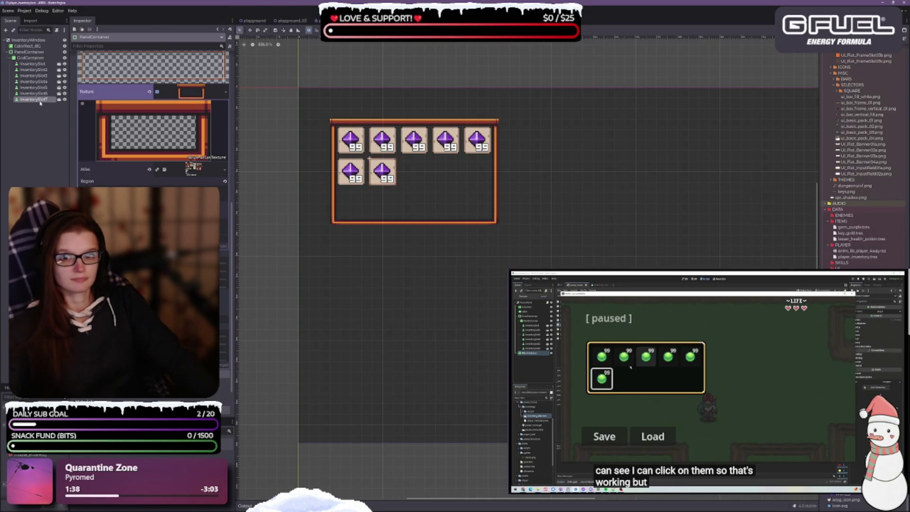
pyautogui.hotkey('ctrl', 'd')
pyautogui.hotkey('ctrl', 'd')
pyautogui.hotkey('ctrl', 'd')
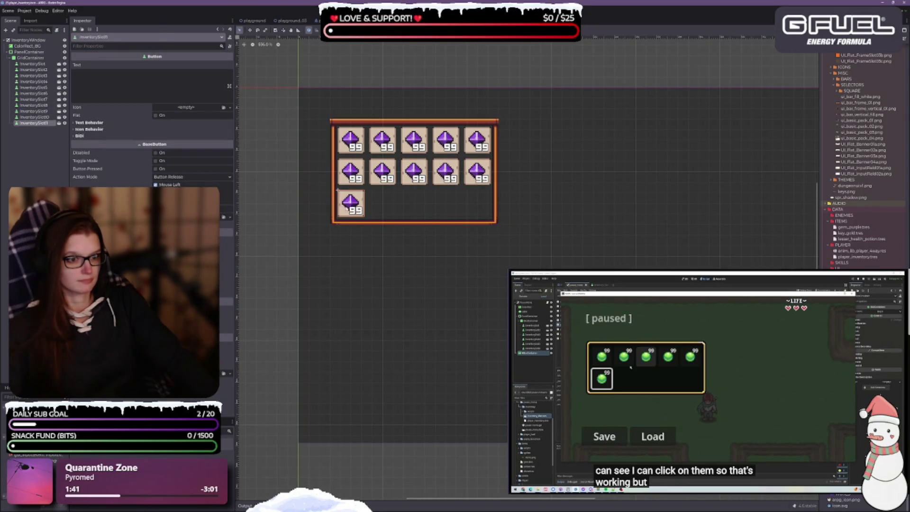
pyautogui.click(408, 212)
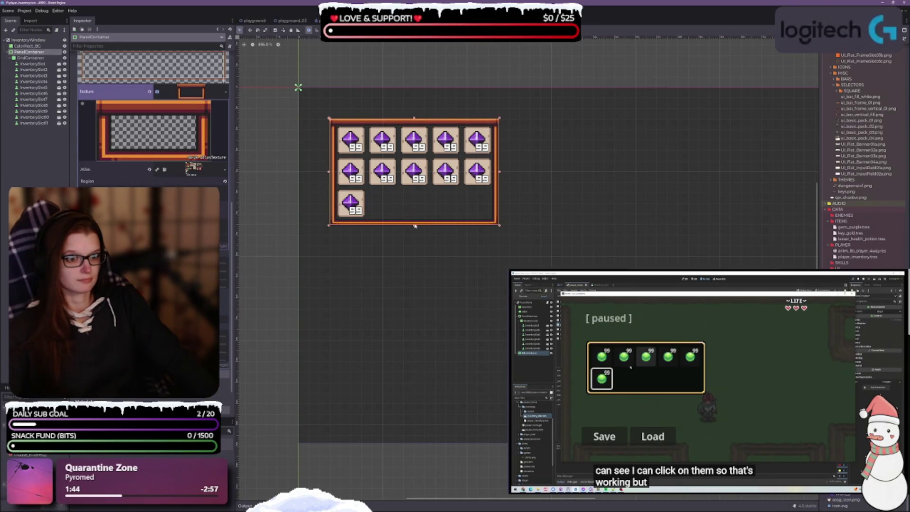
pyautogui.moveTo(415, 225)
pyautogui.mouseDown()
pyautogui.moveTo(414, 243)
pyautogui.moveTo(416, 216)
pyautogui.mouseUp()
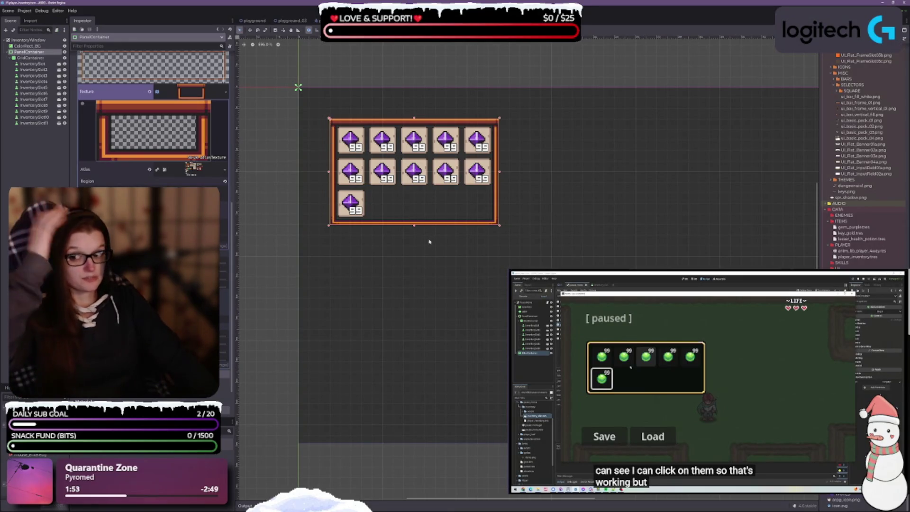
pyautogui.scroll(-3, 671, 244)
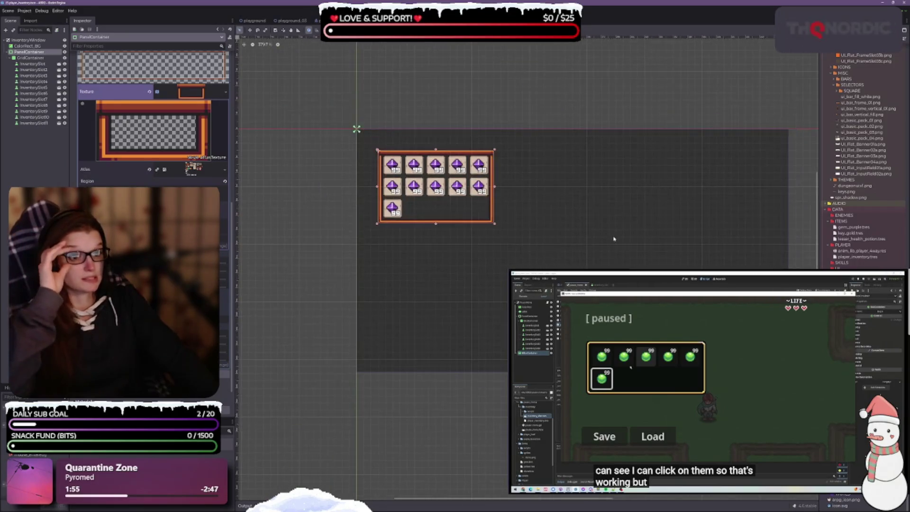
pyautogui.hscroll(2, 648, 260)
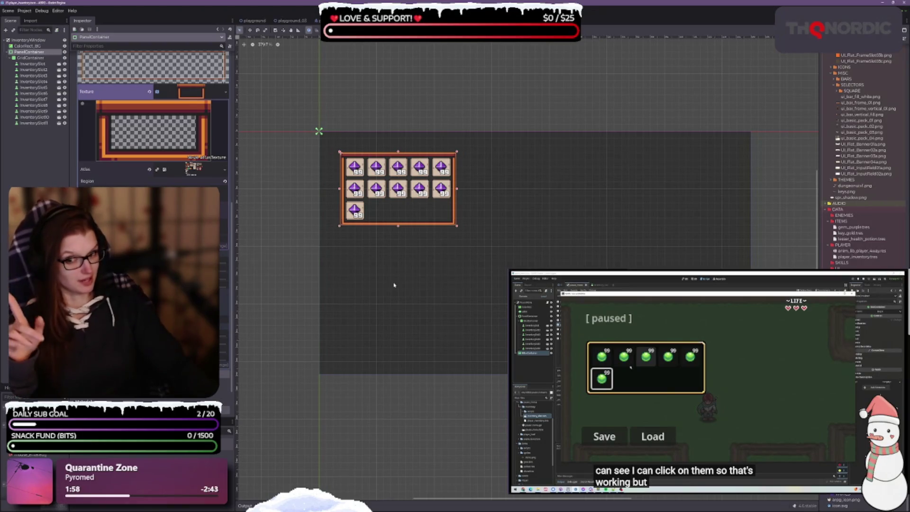
# Step: Save the InventoryWindow scene with Ctrl+S, then reselect the PanelContainer
pyautogui.click(441, 253)
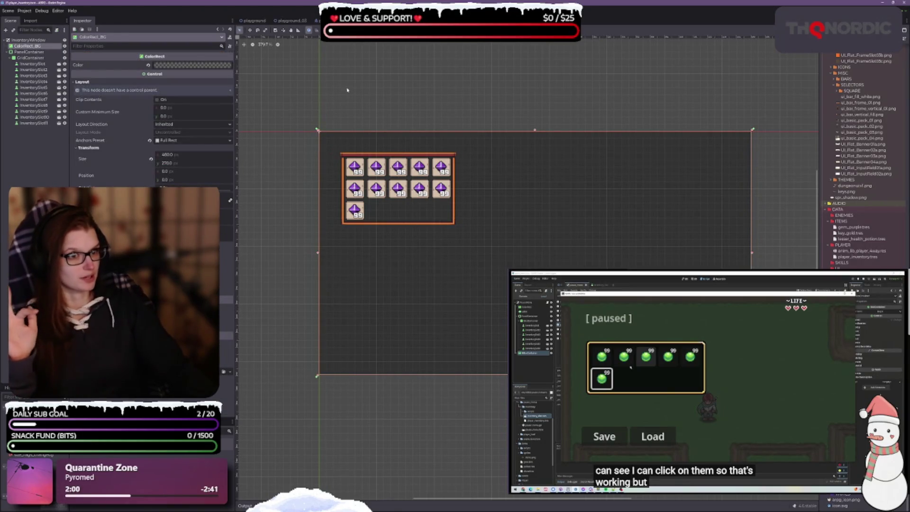
pyautogui.hotkey('ctrl', 's')
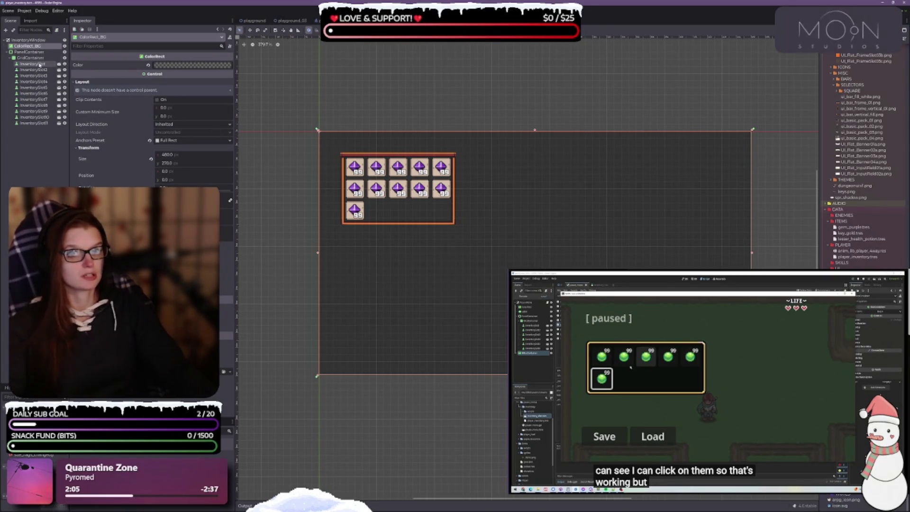
pyautogui.click(28, 52)
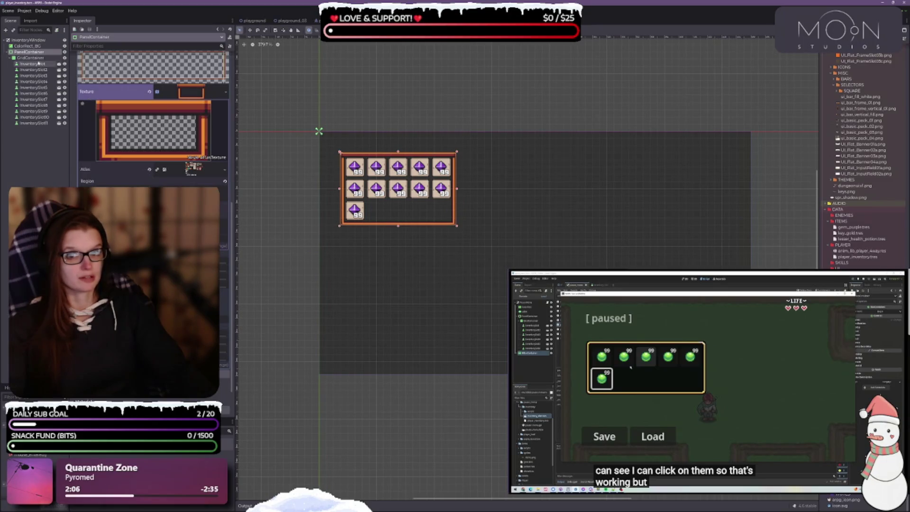
pyautogui.scroll(2, 412, 193)
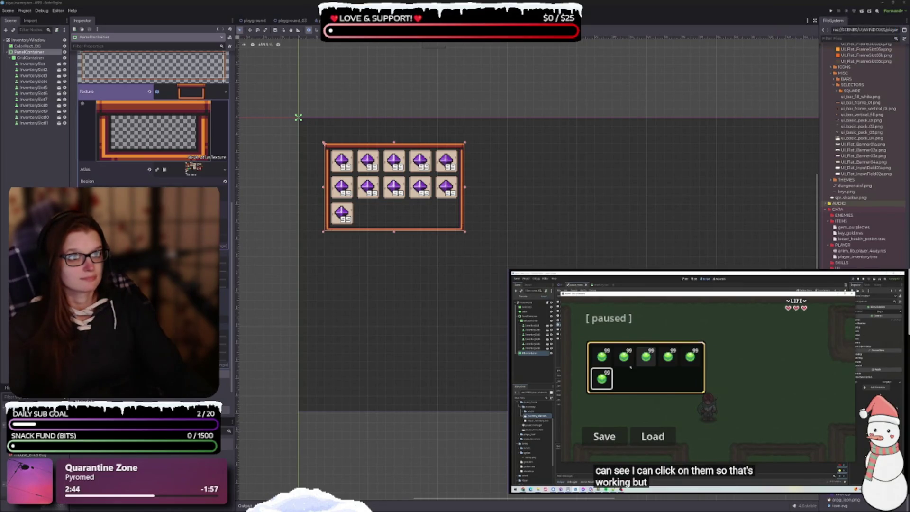
# Step: Copy the Label_Pause title from the PauseMenu scene and return to the InventoryWindow scene
pyautogui.hotkey('ctrl', 'Tab')
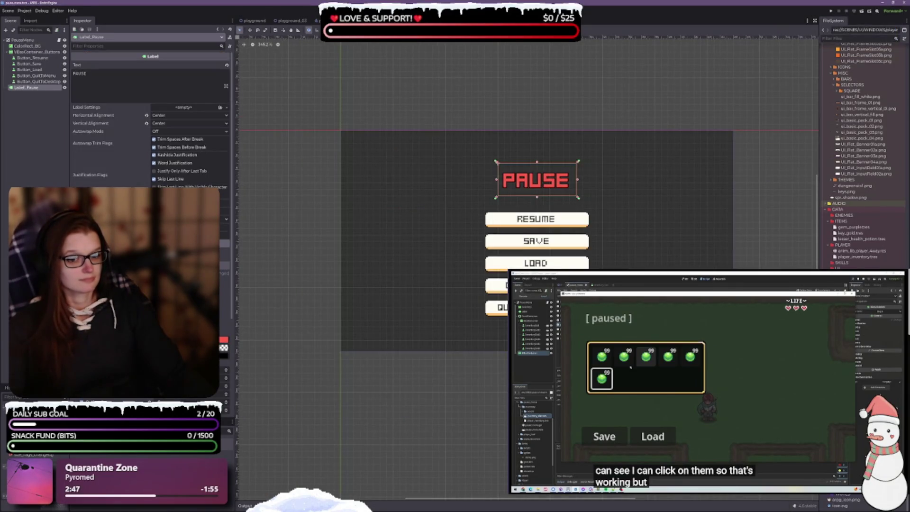
pyautogui.click(26, 88)
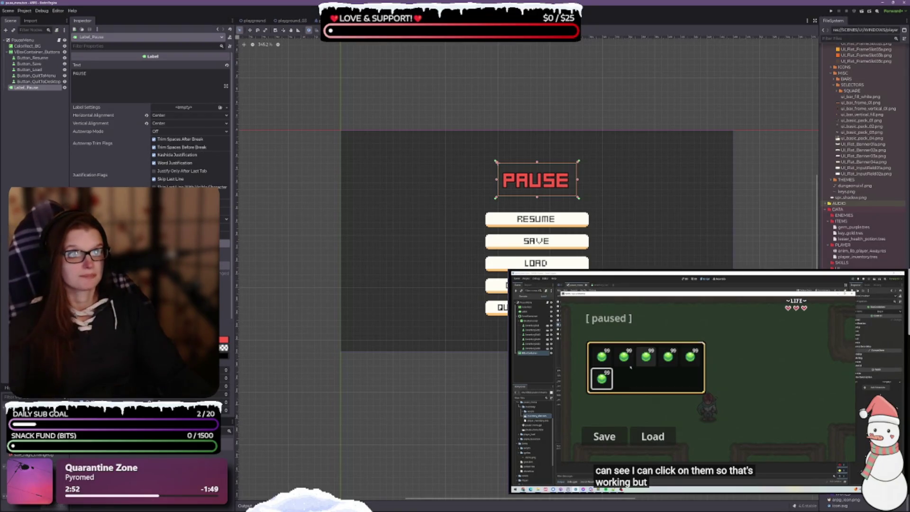
pyautogui.hotkey('ctrl', 'Tab')
pyautogui.click(37, 142)
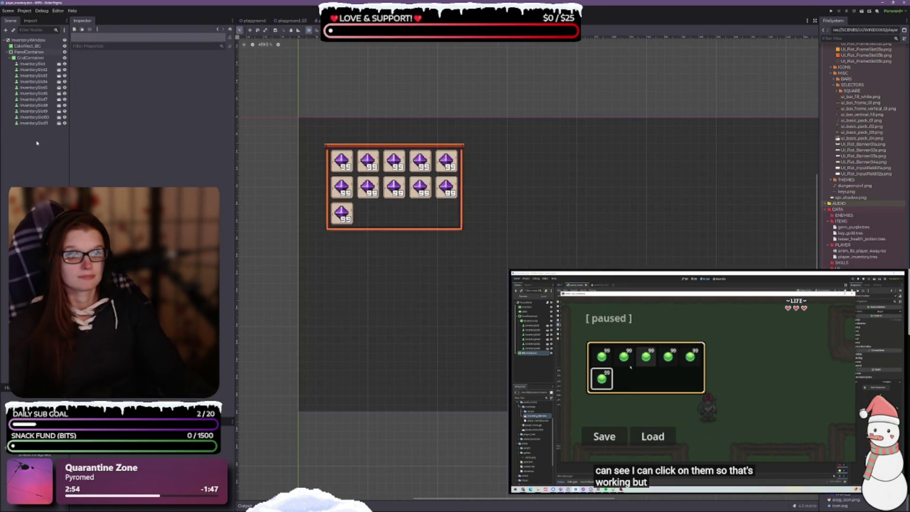
# Step: Paste the PAUSE label into the scene and rename it Label_Inventory
pyautogui.hotkey('ctrl', 'v')
pyautogui.click(34, 138)
pyautogui.click(36, 129)
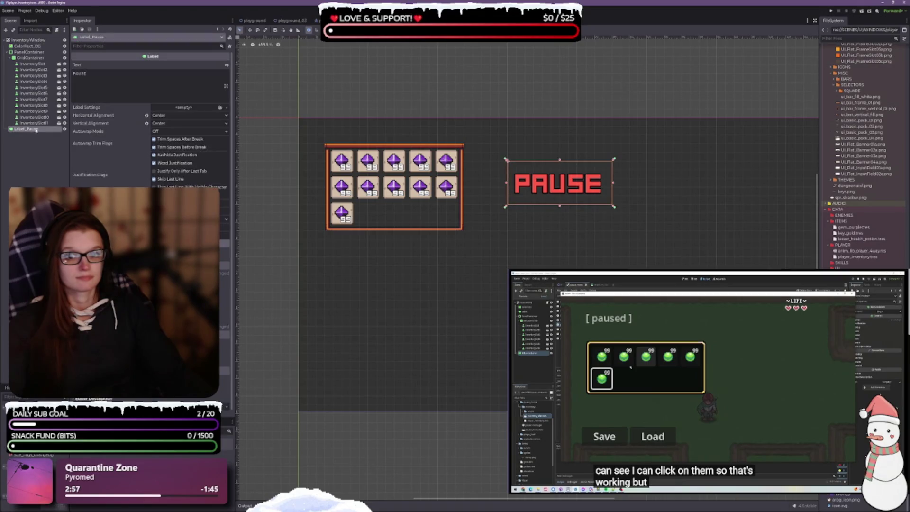
pyautogui.click(35, 129)
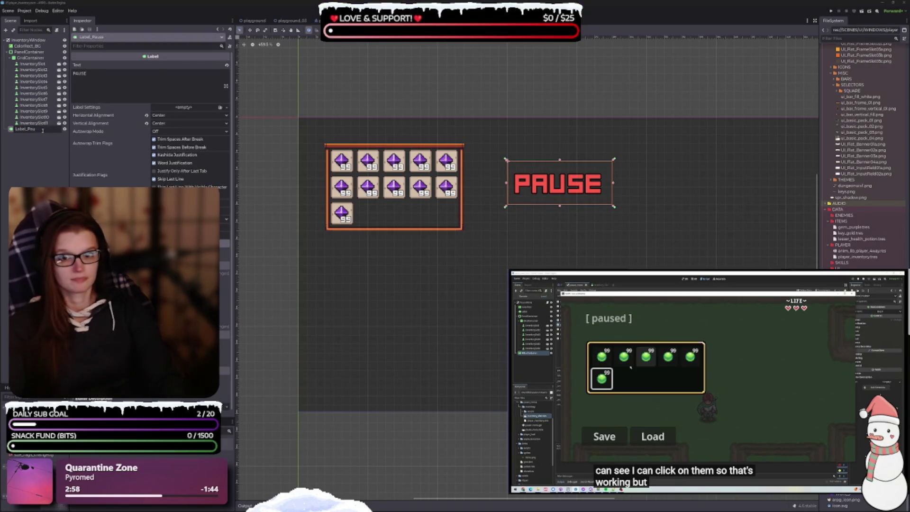
pyautogui.write('Inventory')
pyautogui.press('Return')
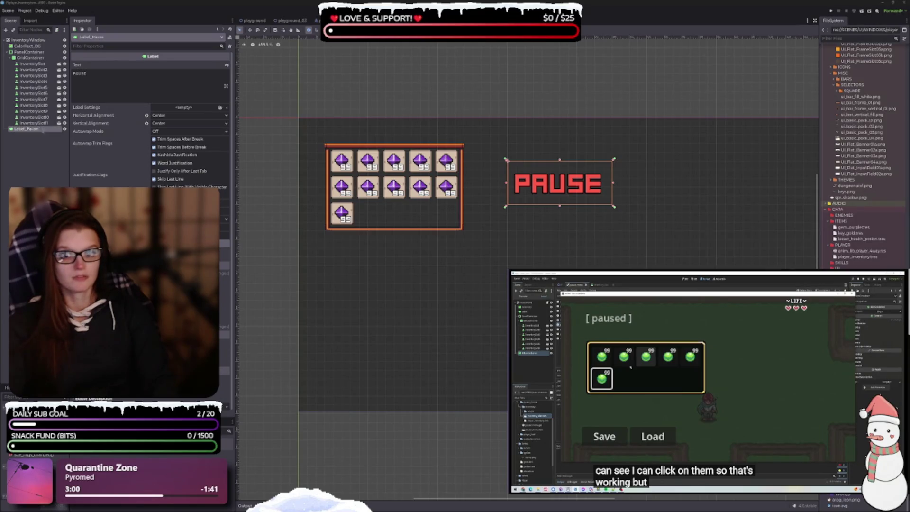
# Step: Change the label text to INVENTORY and drag its left and right anchors to its edges
pyautogui.click(101, 75)
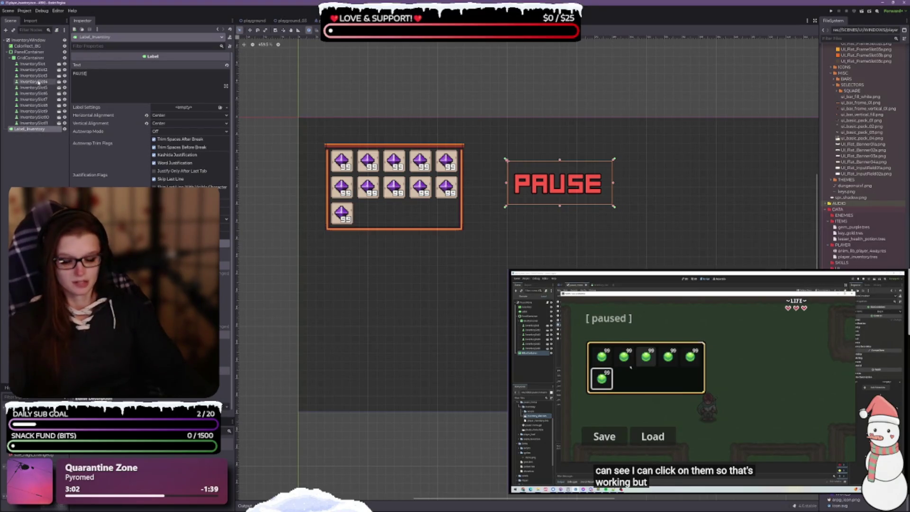
pyautogui.press('BackSpace')
pyautogui.press('BackSpace')
pyautogui.press('BackSpace')
pyautogui.write('IN')
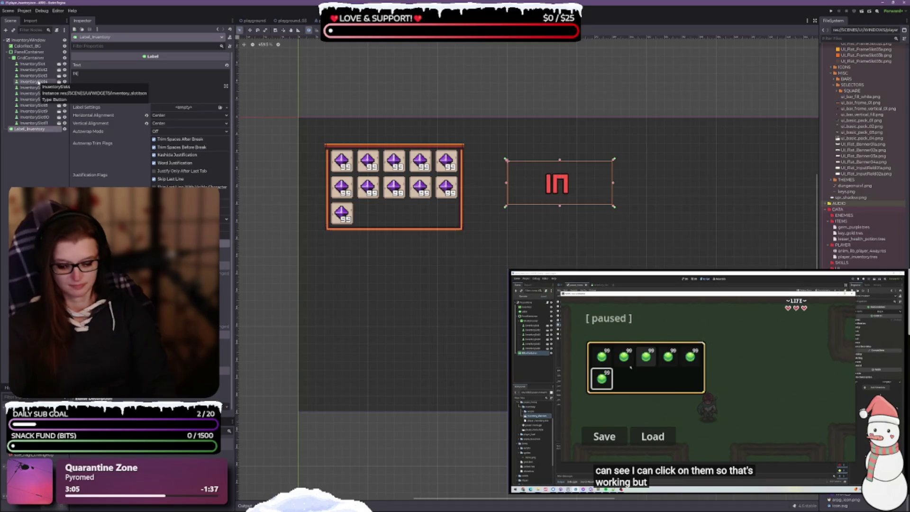
pyautogui.write('VENTORY')
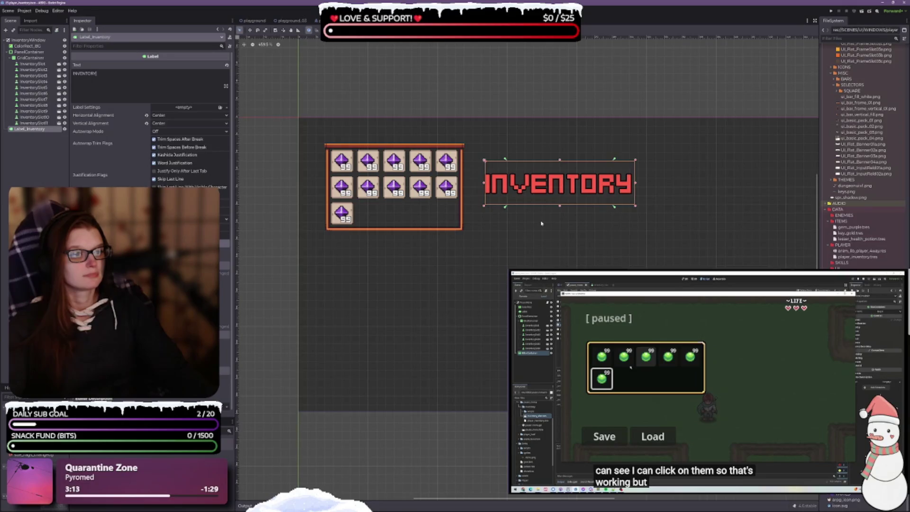
pyautogui.click(557, 191)
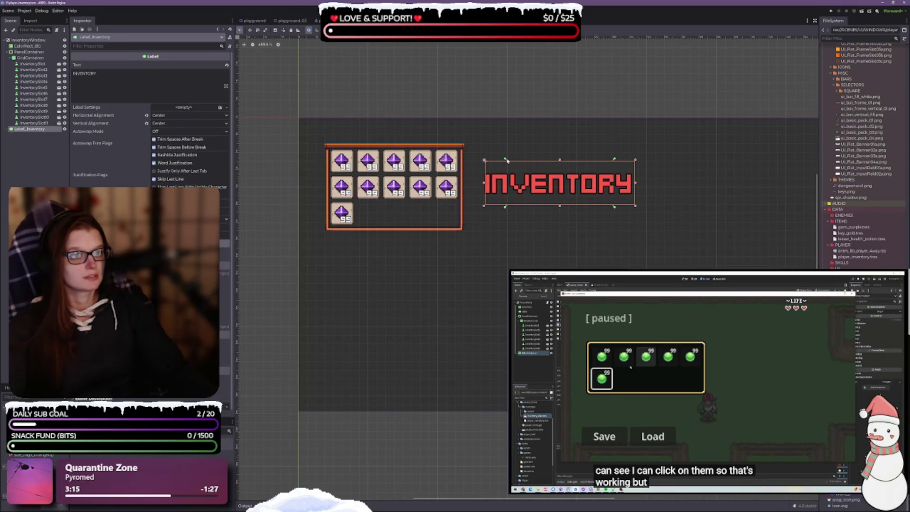
pyautogui.moveTo(505, 160); pyautogui.dragTo(483, 160)
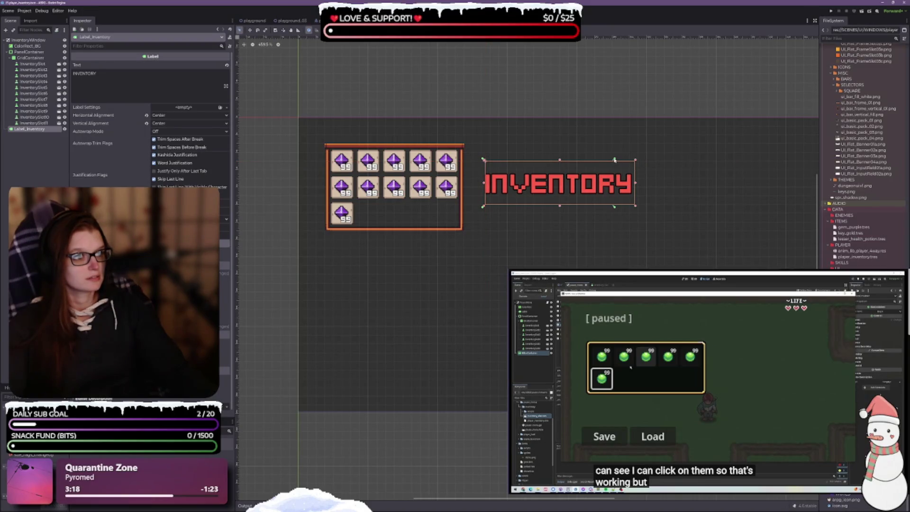
pyautogui.moveTo(614, 160); pyautogui.dragTo(636, 159)
# Step: Anchor Label_Inventory to the top-left preset and reduce its font size
pyautogui.click(387, 30)
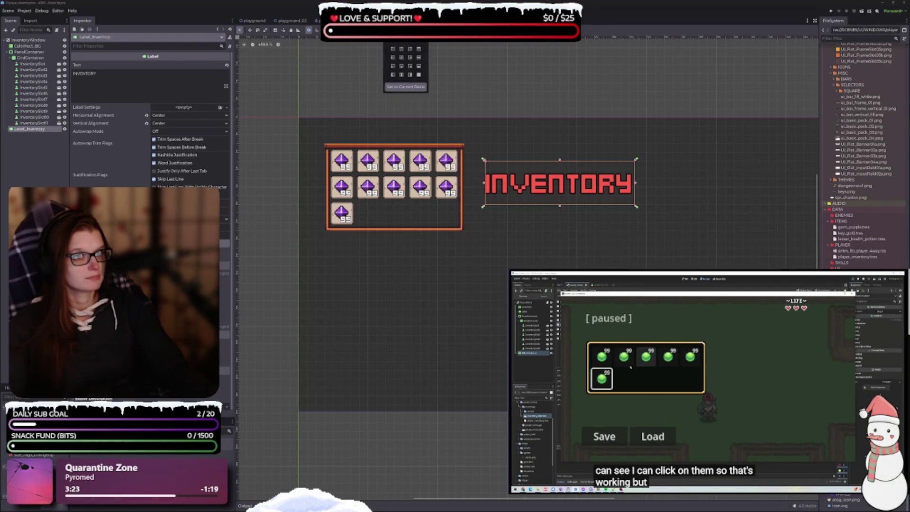
pyautogui.click(393, 50)
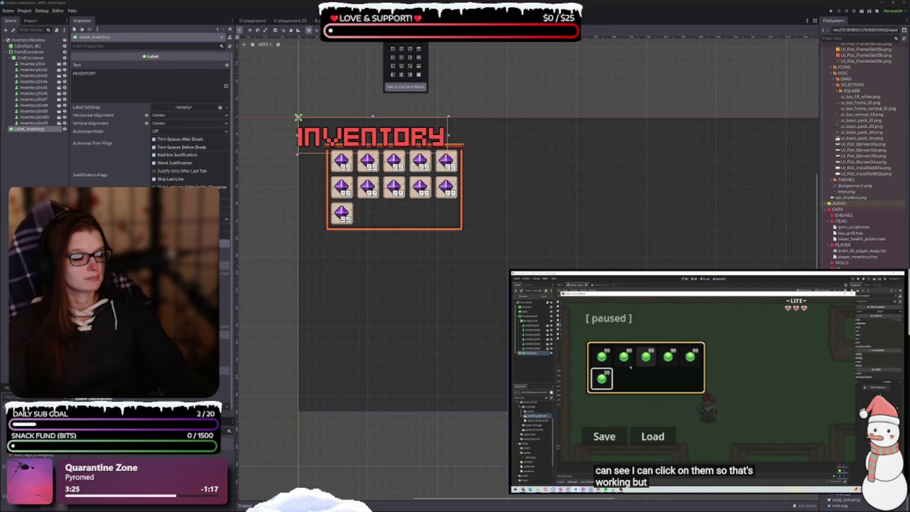
pyautogui.scroll(-1, 152, 237)
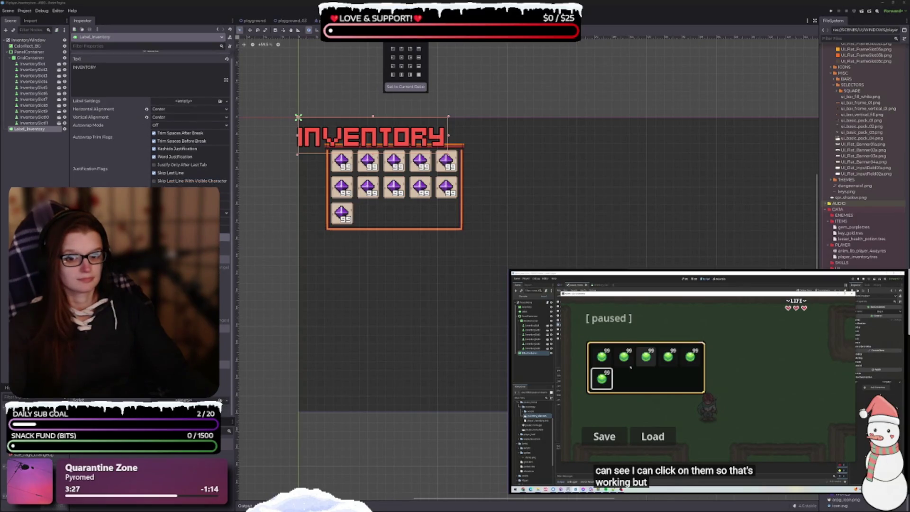
pyautogui.press('Escape')
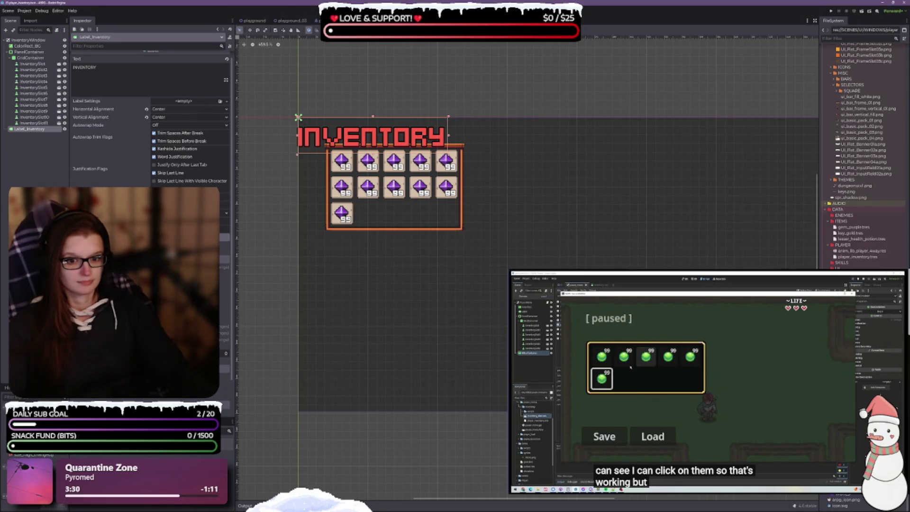
pyautogui.moveTo(226, 355); pyautogui.dragTo(225, 357)
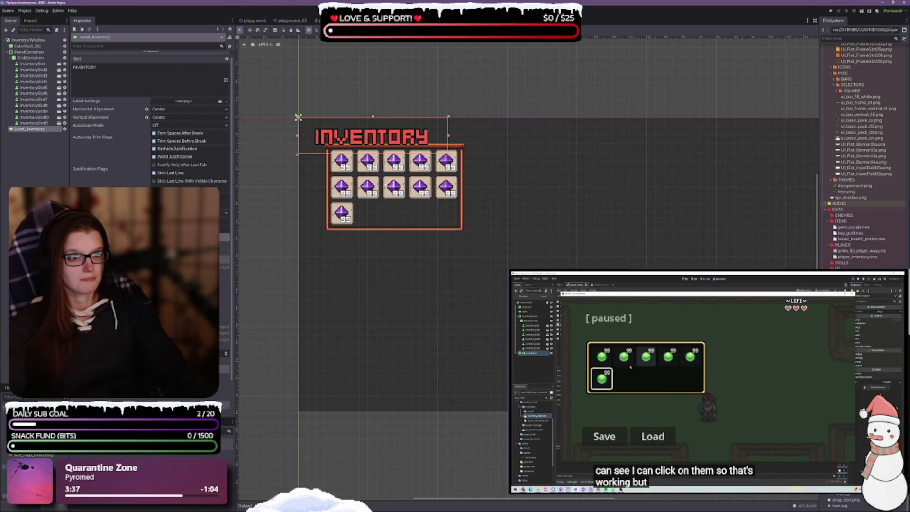
# Step: Move the PanelContainer slightly down and left beneath the INVENTORY title
pyautogui.scroll(3, 384, 183)
pyautogui.scroll(-1, 384, 183)
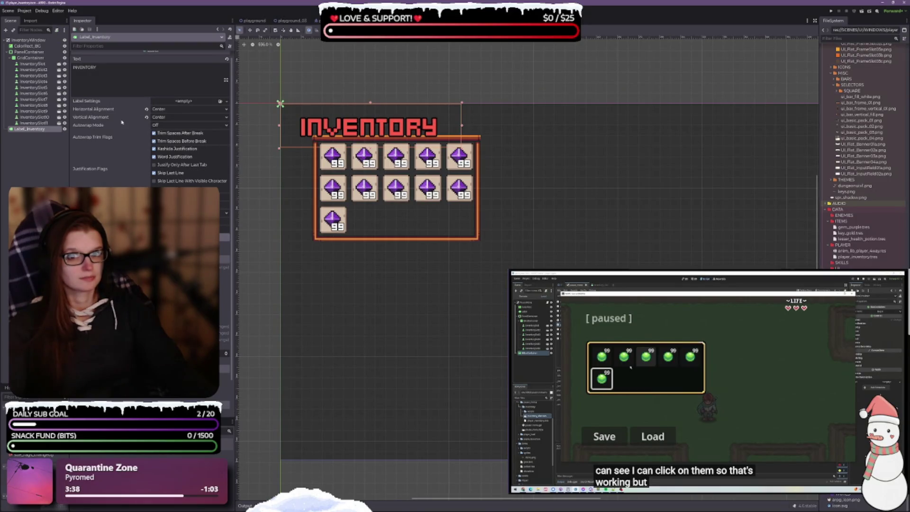
pyautogui.click(28, 51)
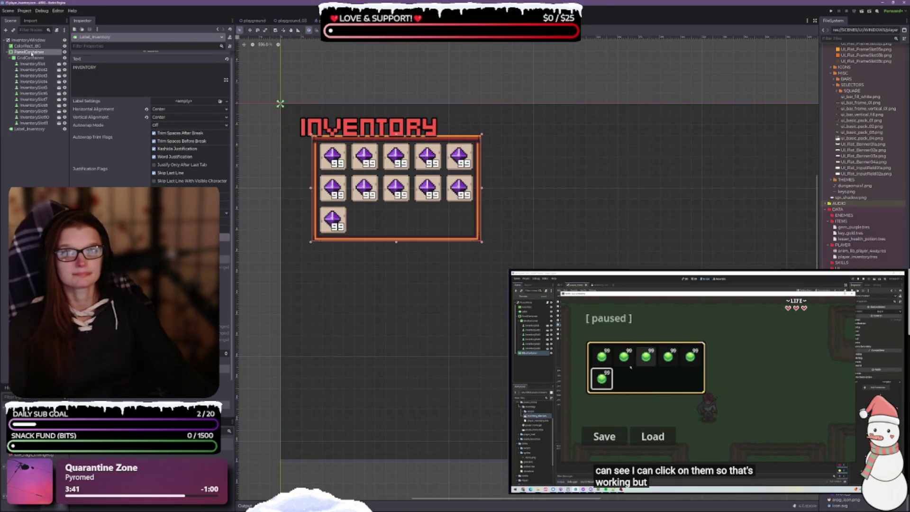
pyautogui.click(401, 217)
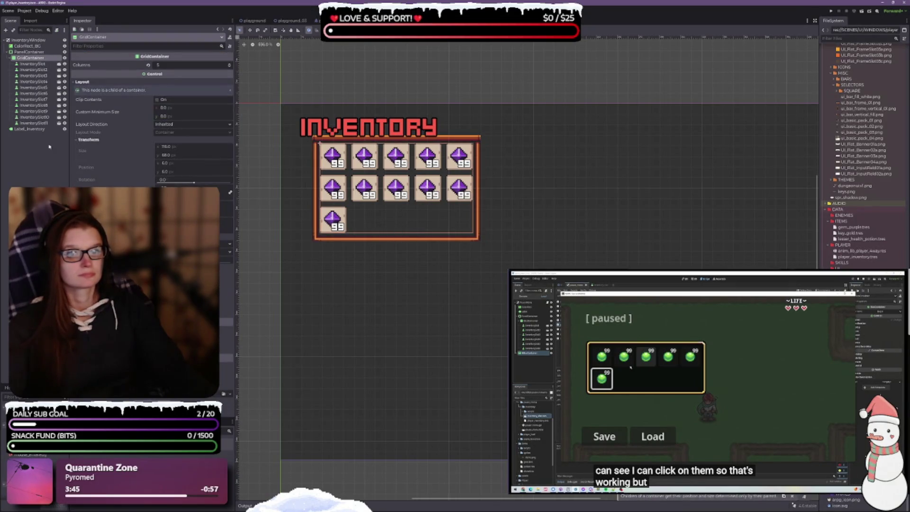
pyautogui.click(29, 51)
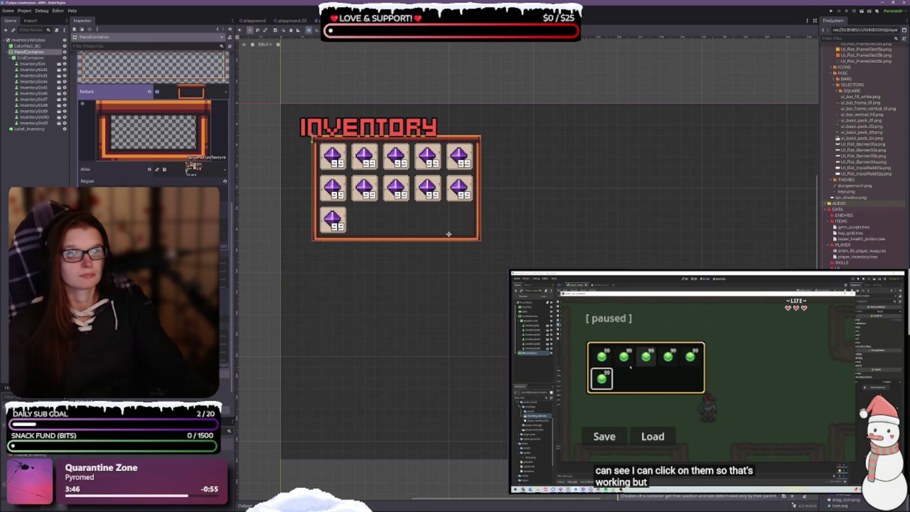
pyautogui.moveTo(401, 201)
pyautogui.mouseDown()
pyautogui.moveTo(400, 212)
pyautogui.moveTo(389, 212)
pyautogui.mouseUp()
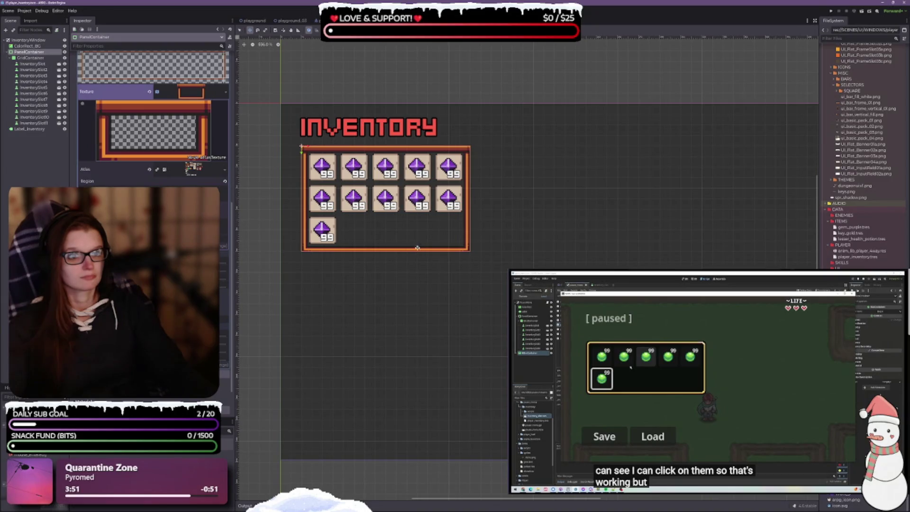
# Step: Reduce Label_Inventory's font size by two more steps
pyautogui.click(33, 129)
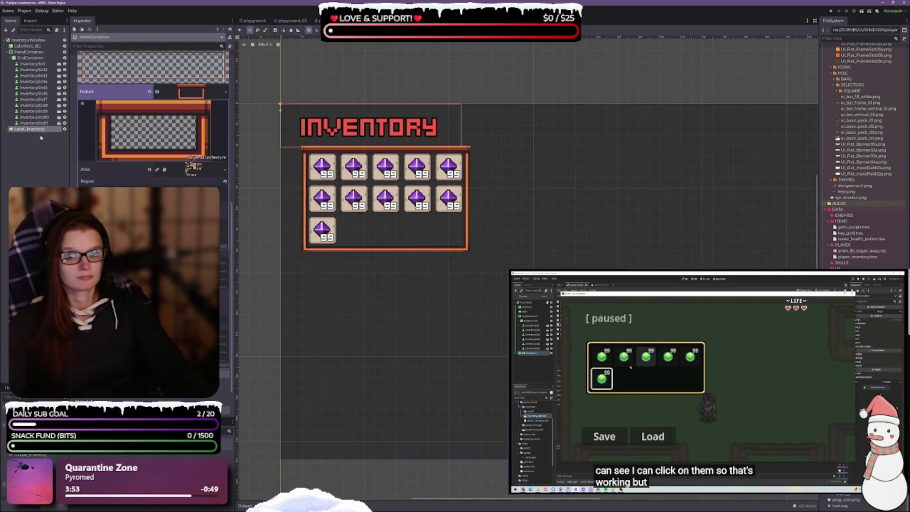
pyautogui.click(226, 354)
pyautogui.click(226, 355)
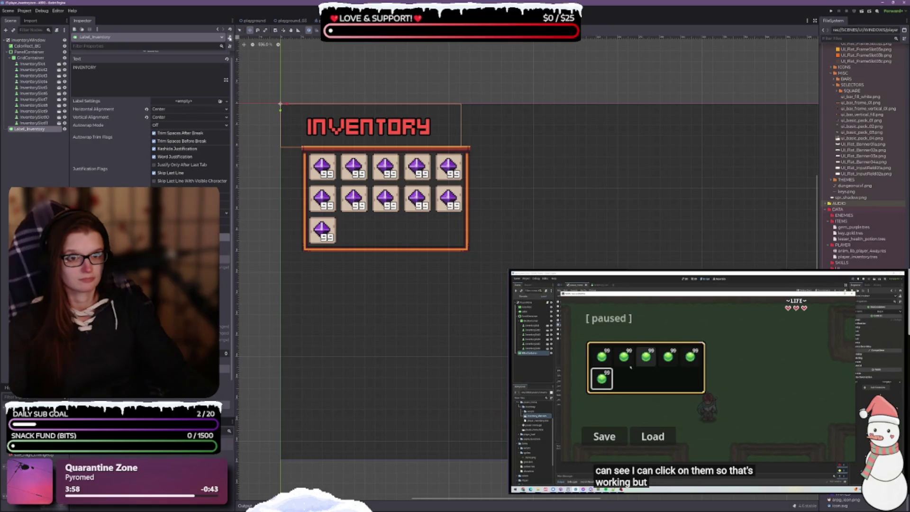
# Step: Move and resize the title's box so INVENTORY sits centred just above the panel
pyautogui.click(239, 30)
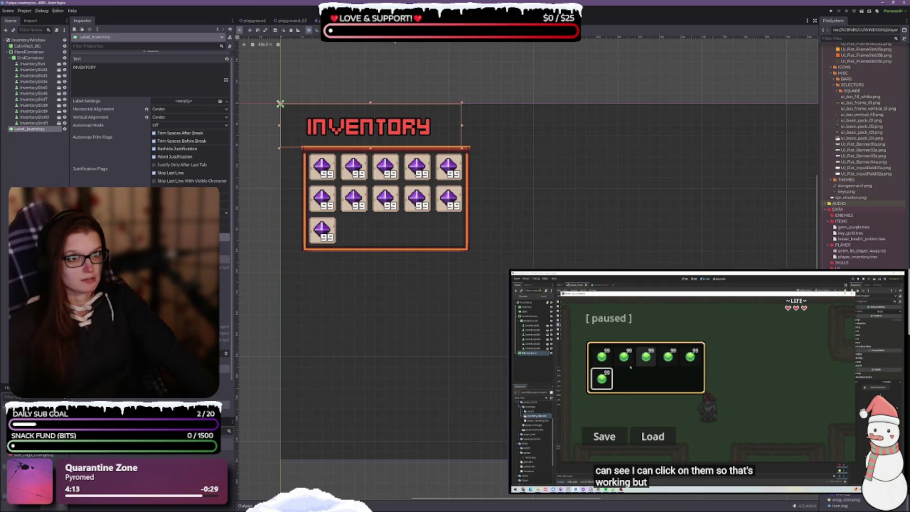
pyautogui.moveTo(385, 127); pyautogui.dragTo(401, 129)
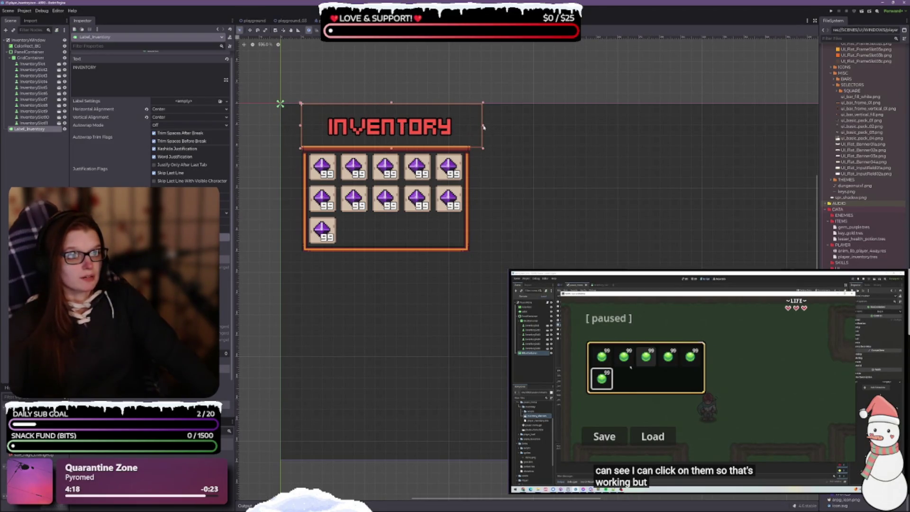
pyautogui.moveTo(484, 127); pyautogui.dragTo(469, 125)
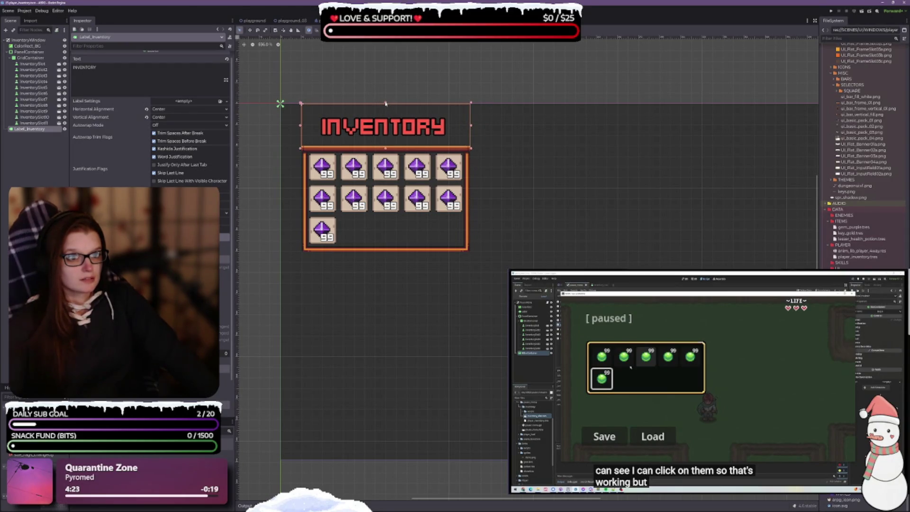
pyautogui.moveTo(388, 103); pyautogui.dragTo(387, 116)
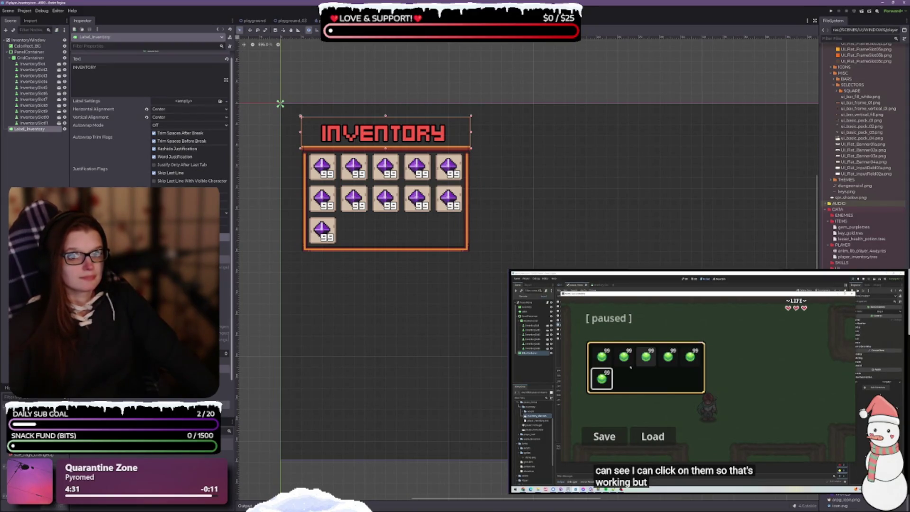
pyautogui.click(492, 197)
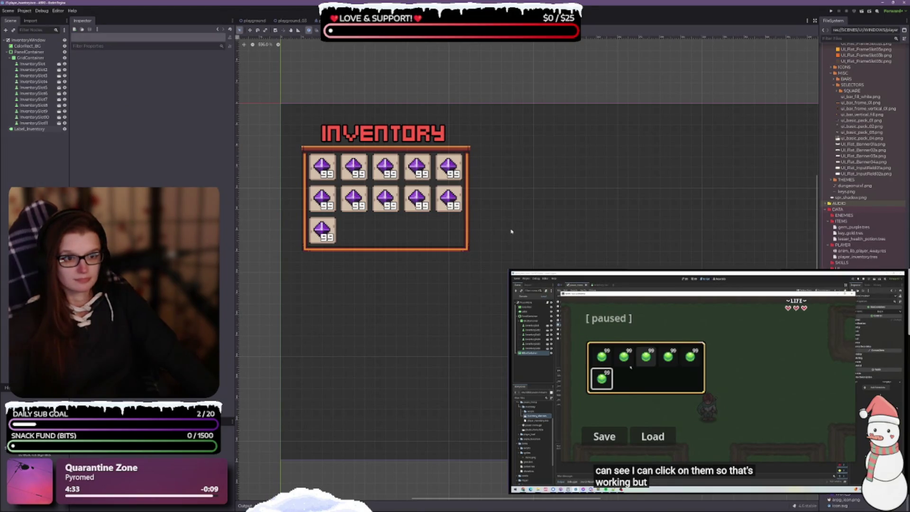
pyautogui.scroll(-2, 520, 226)
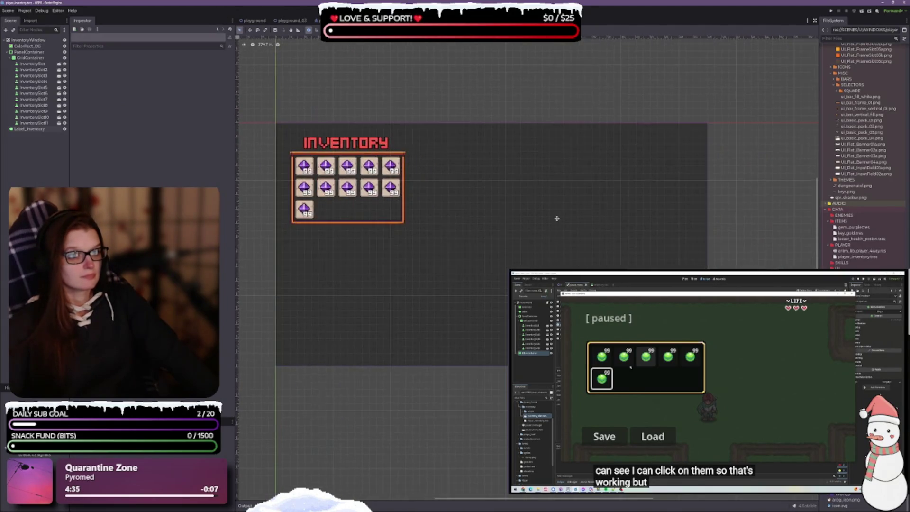
pyautogui.moveTo(560, 251); pyautogui.dragTo(563, 227)
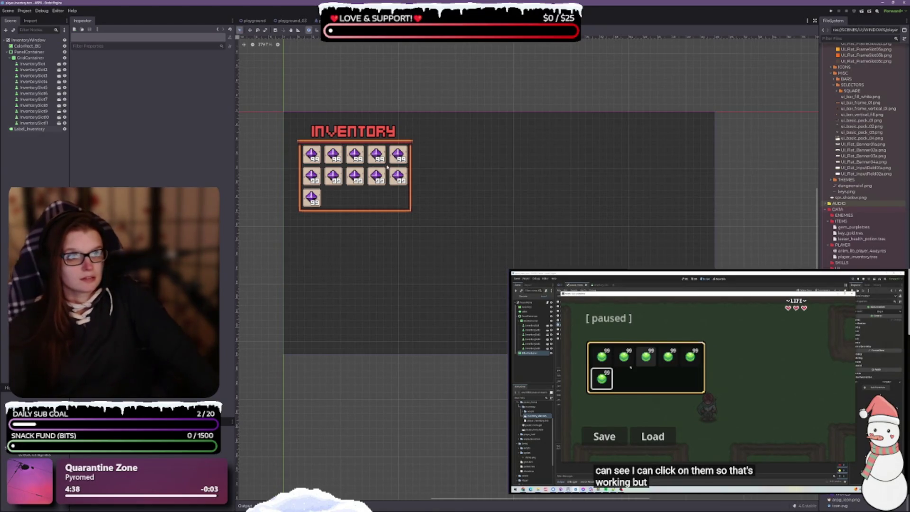
pyautogui.click(24, 10)
pyautogui.click(42, 17)
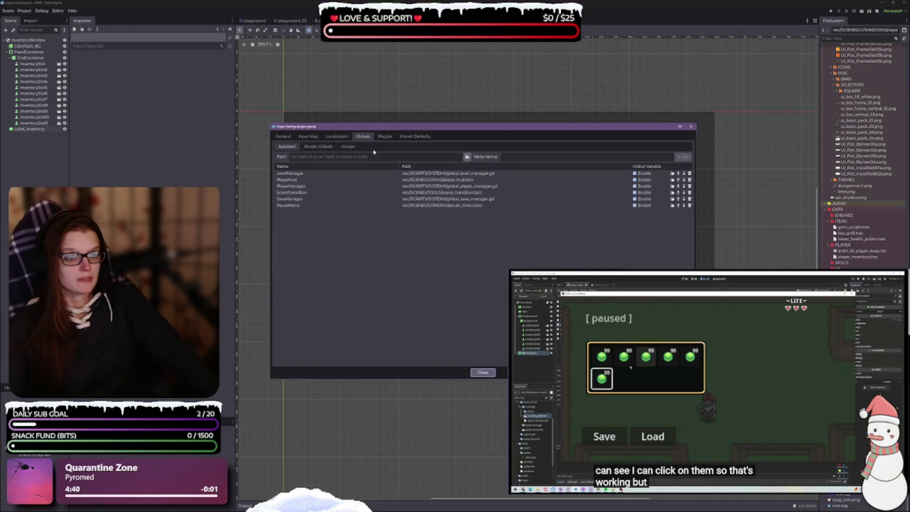
pyautogui.click(467, 157)
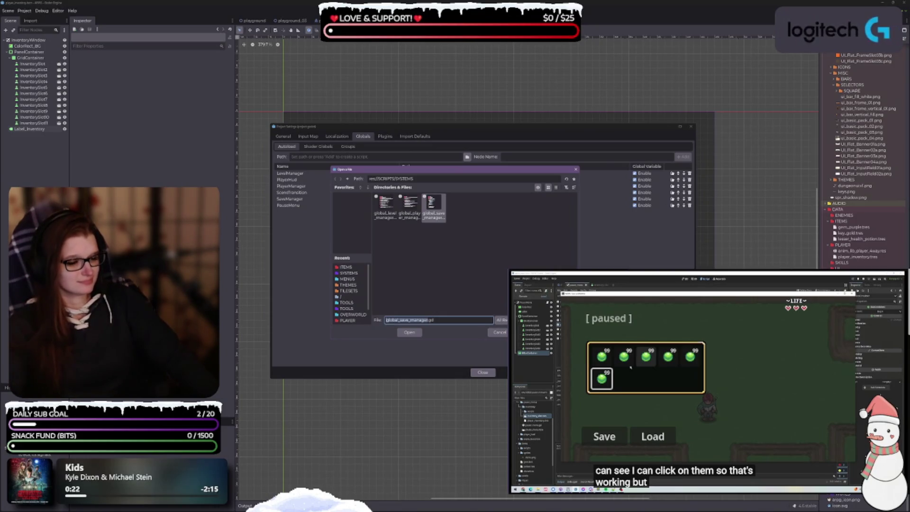
pyautogui.click(495, 332)
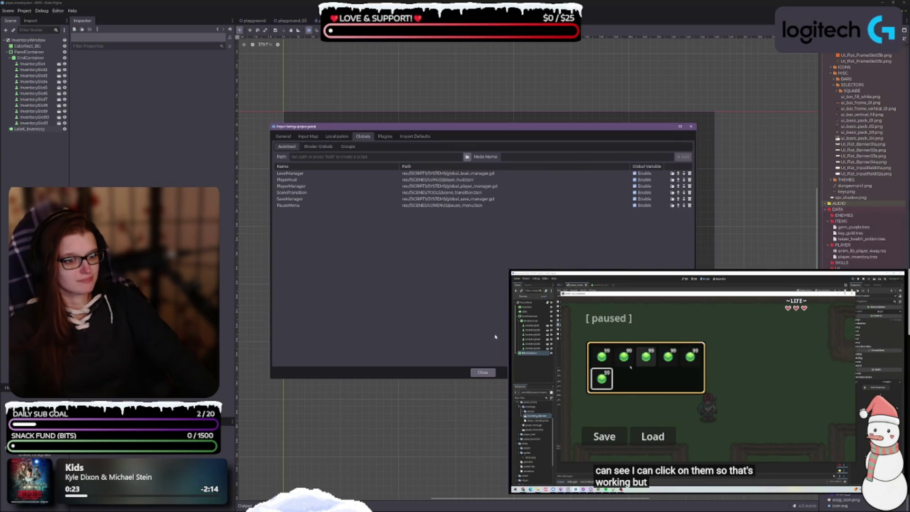
pyautogui.click(482, 371)
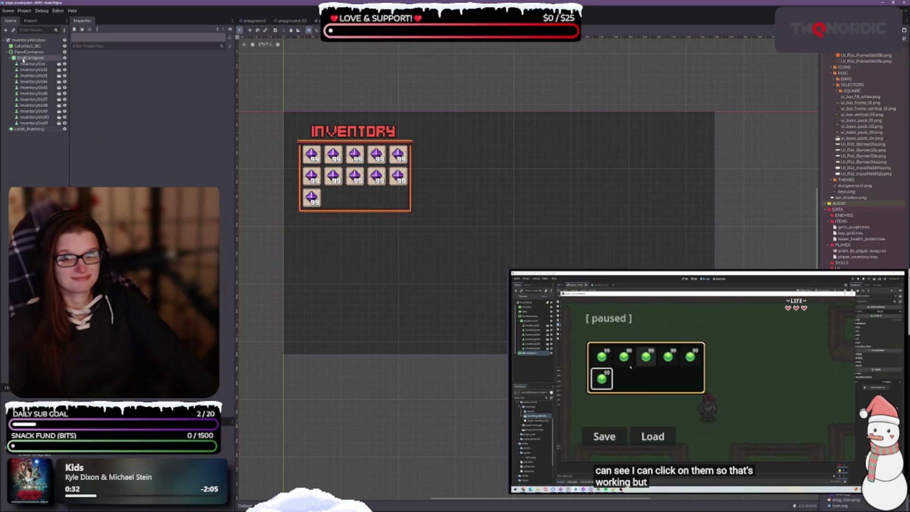
# Step: Create a new script named player_inventory.gd in the INVENTORY folder
pyautogui.click(29, 40)
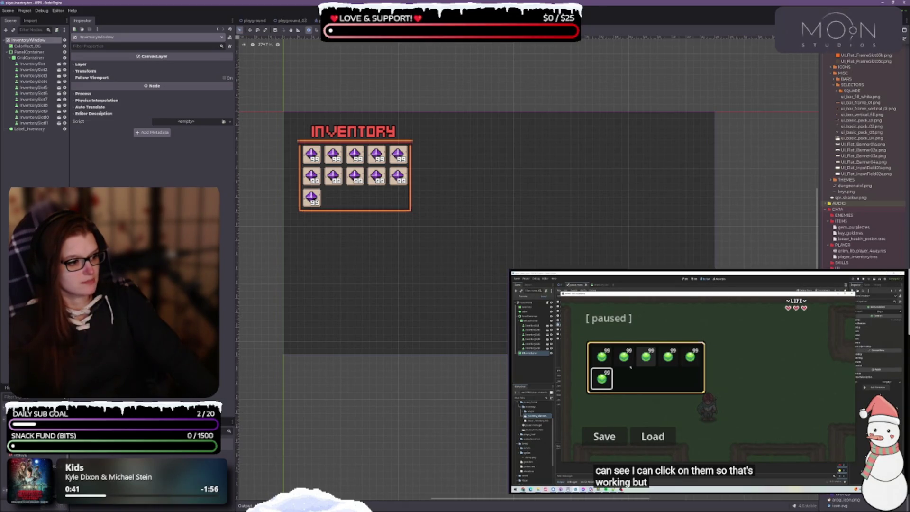
pyautogui.rightClick(830, 497)
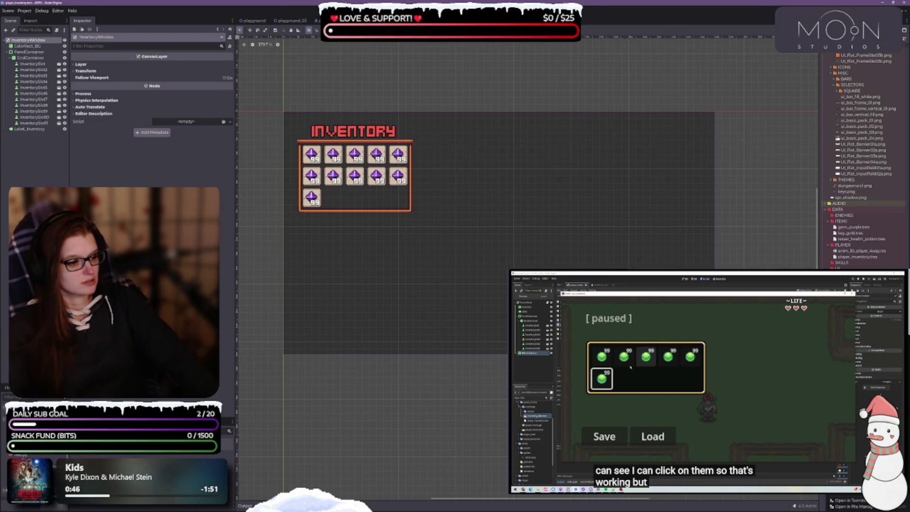
pyautogui.click(834, 483)
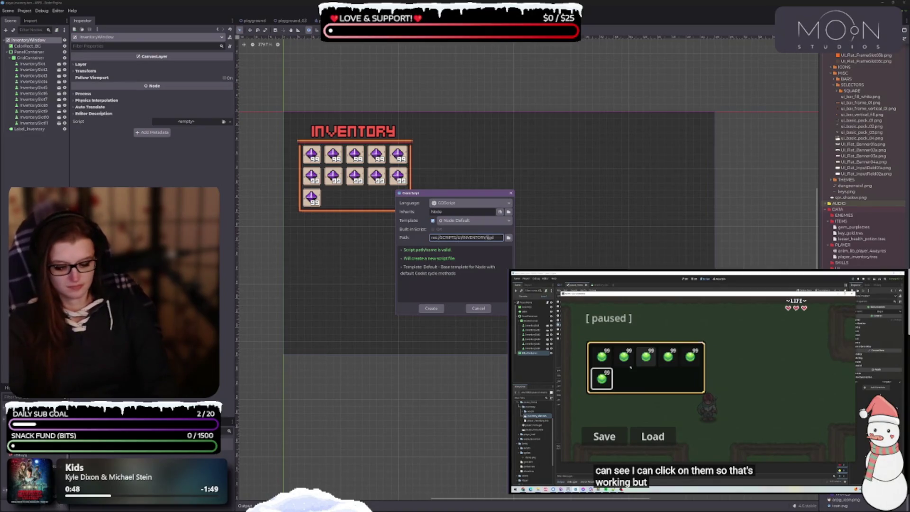
pyautogui.press('BackSpace')
pyautogui.write('player_')
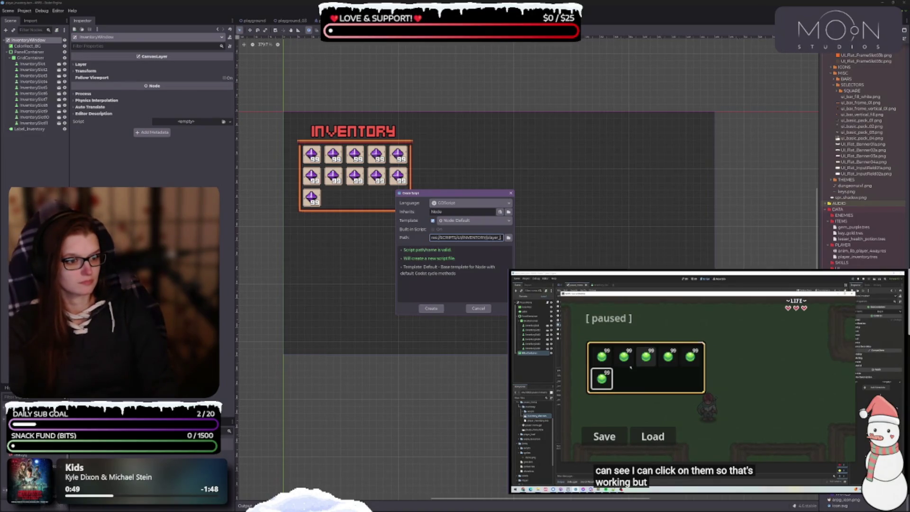
pyautogui.write('inventory')
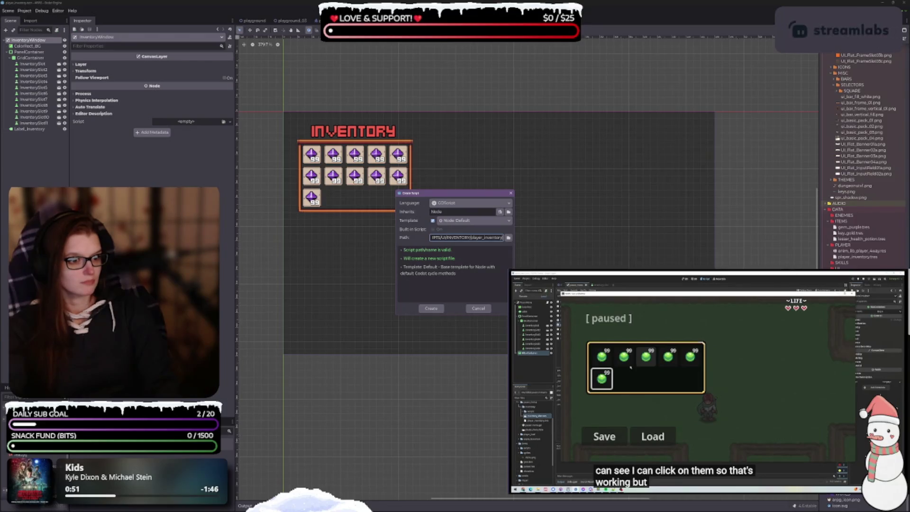
pyautogui.press('End')
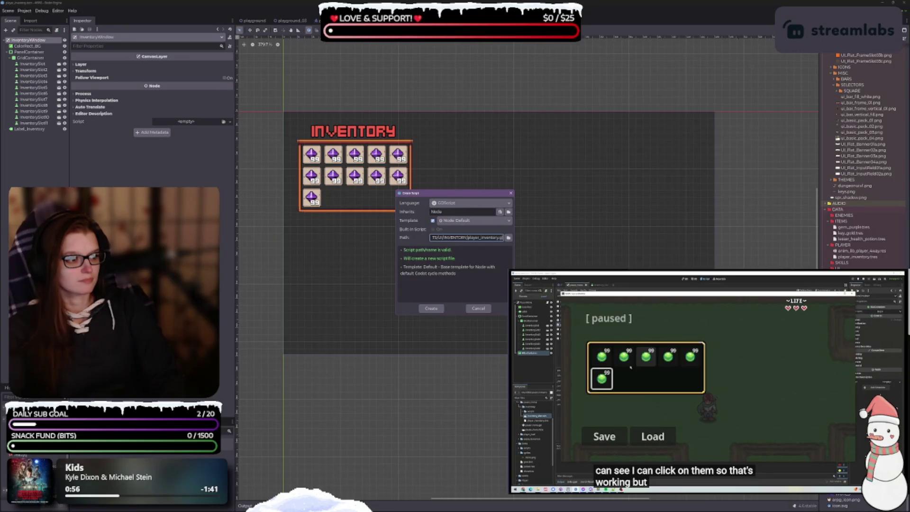
pyautogui.press('Return')
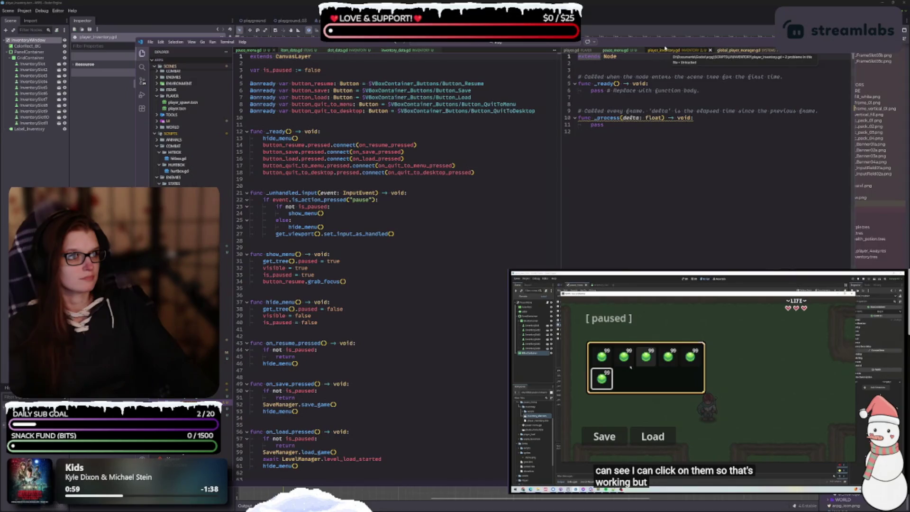
# Step: Dock player_inventory.gd in VS Code's left pane beside pause_menu.gd, then return to Godot
pyautogui.moveTo(658, 52)
pyautogui.mouseDown()
pyautogui.moveTo(474, 53)
pyautogui.moveTo(503, 53)
pyautogui.mouseUp()
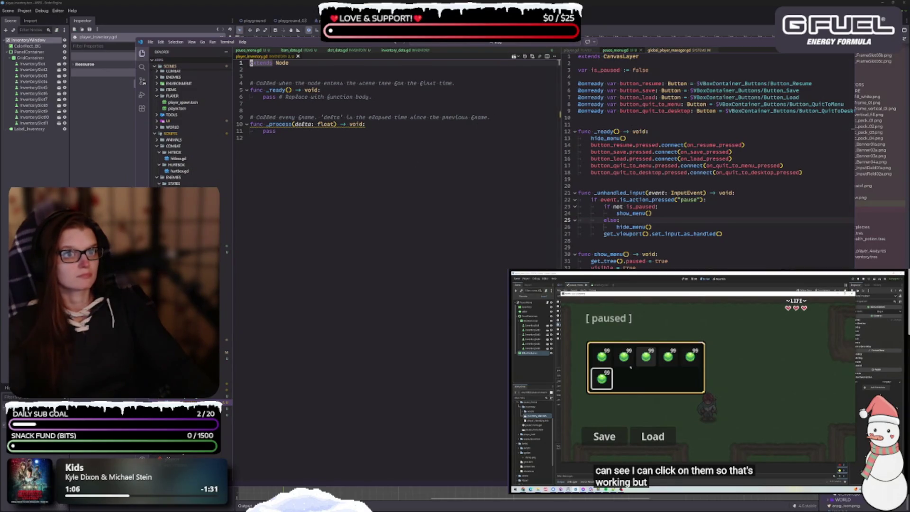
pyautogui.hotkey('alt', 'Tab')
pyautogui.click(22, 11)
# Step: Move player_inventory.gd into the res://SCRIPTS/SYSTEMS folder
pyautogui.click(35, 19)
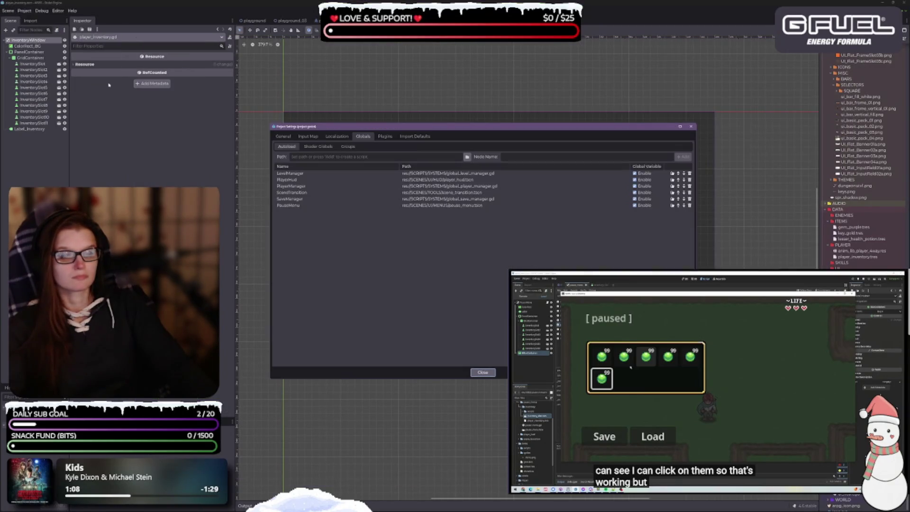
pyautogui.click(467, 157)
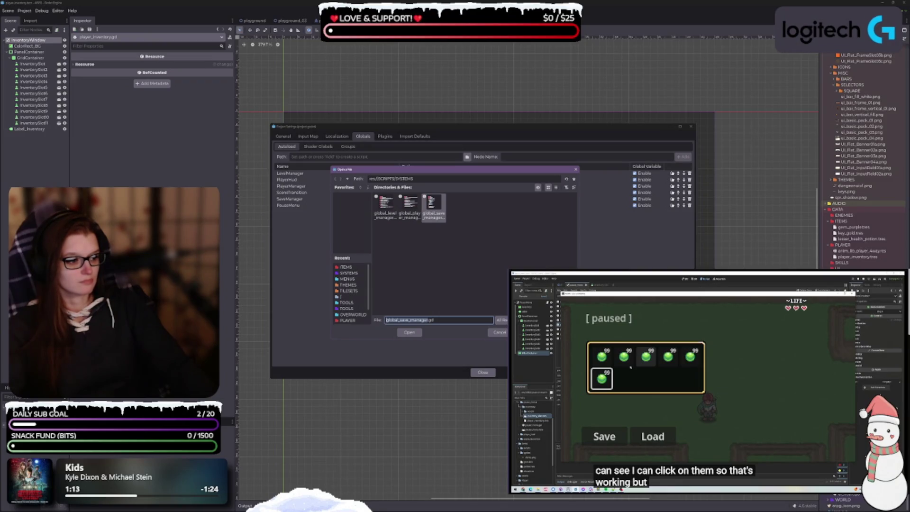
pyautogui.click(499, 332)
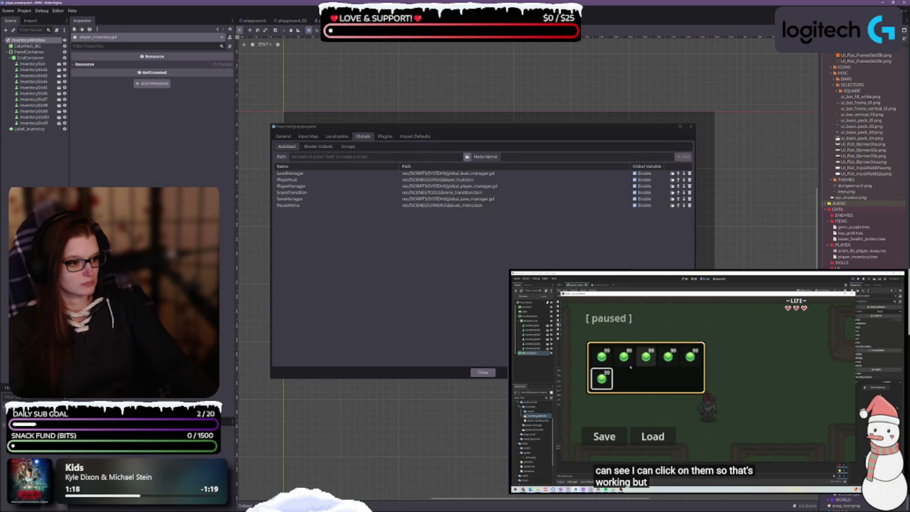
pyautogui.press('Escape')
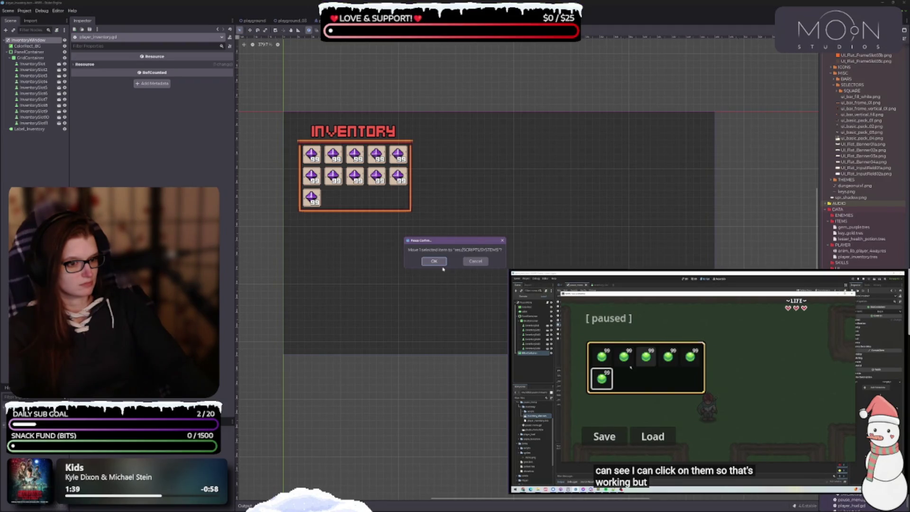
pyautogui.click(437, 262)
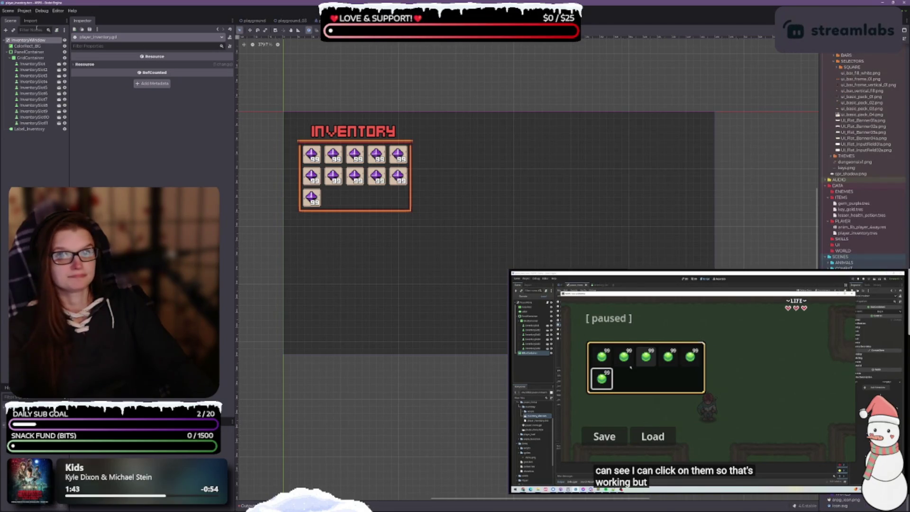
# Step: Register player_inventory.gd as the PlayerInventory autoload and close Project Settings
pyautogui.click(24, 10)
pyautogui.click(33, 22)
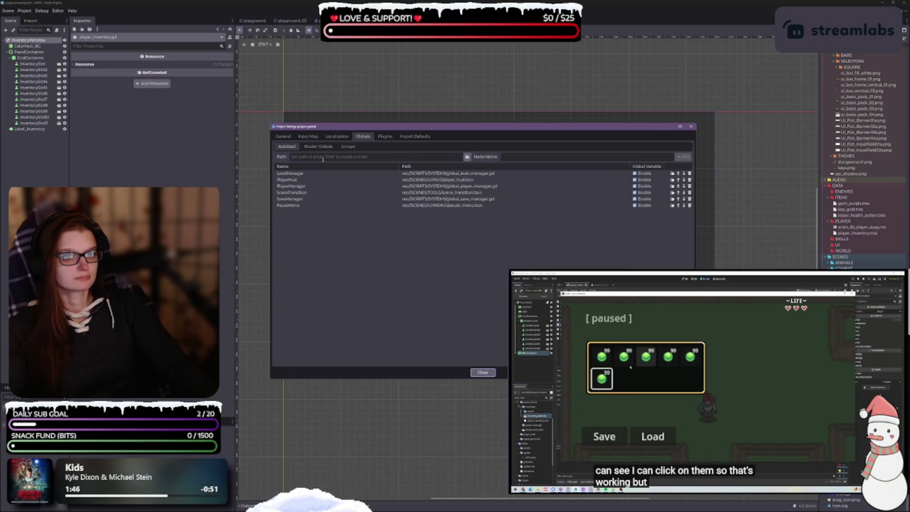
pyautogui.click(467, 156)
pyautogui.click(458, 208)
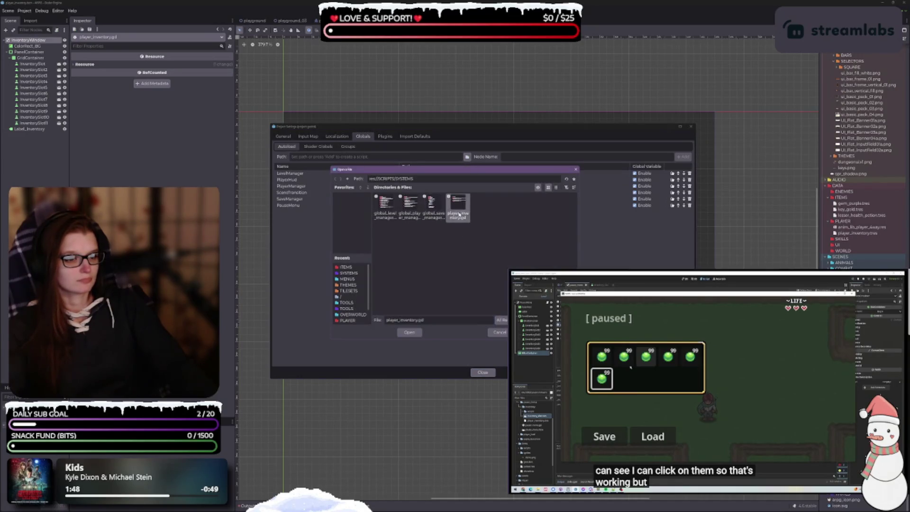
pyautogui.doubleClick(458, 214)
pyautogui.click(683, 156)
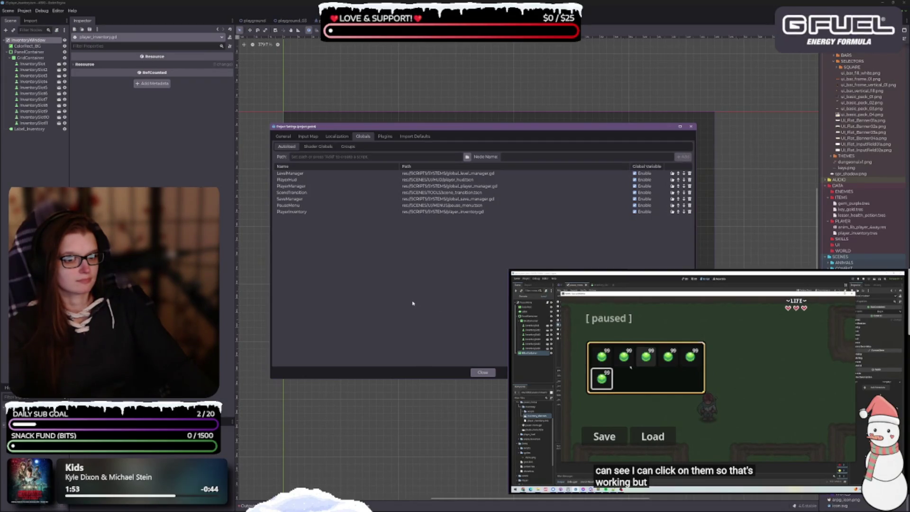
pyautogui.click(483, 372)
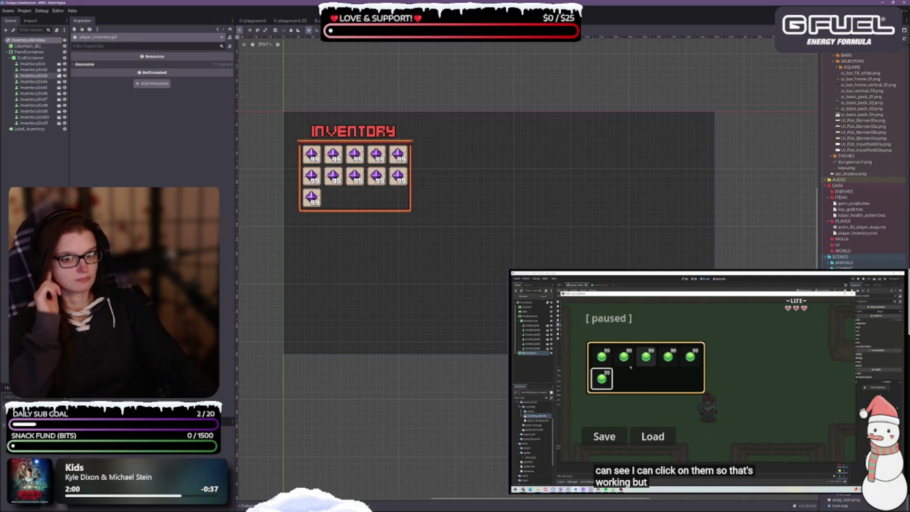
# Step: Raise the InventoryWindow CanvasLayer's layer from 1 to 2
pyautogui.click(35, 41)
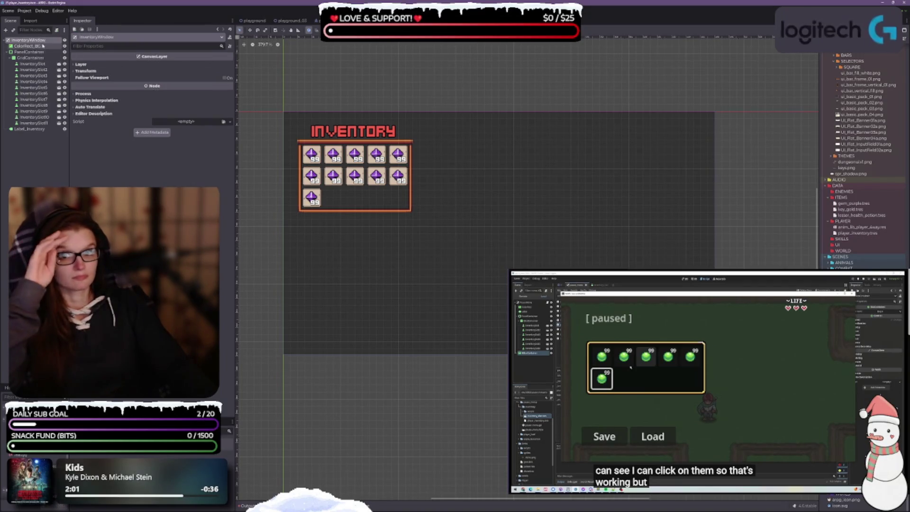
pyautogui.click(84, 94)
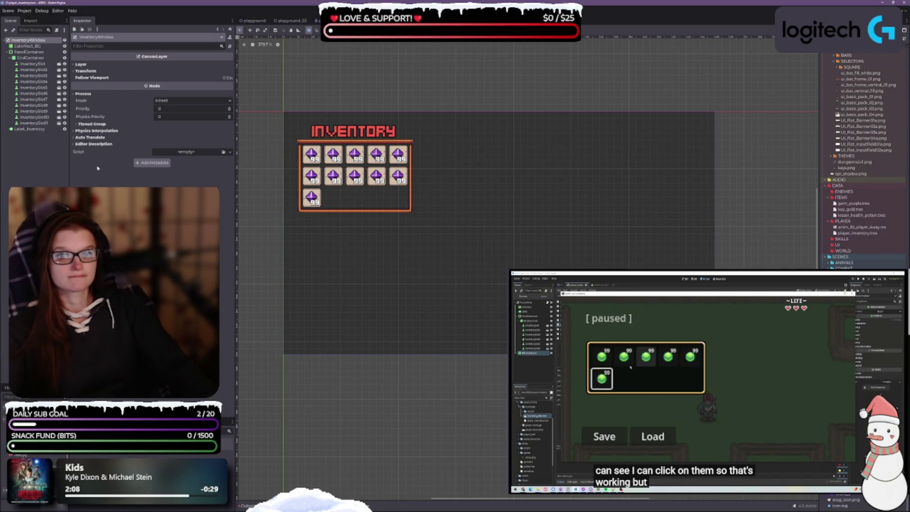
pyautogui.click(78, 64)
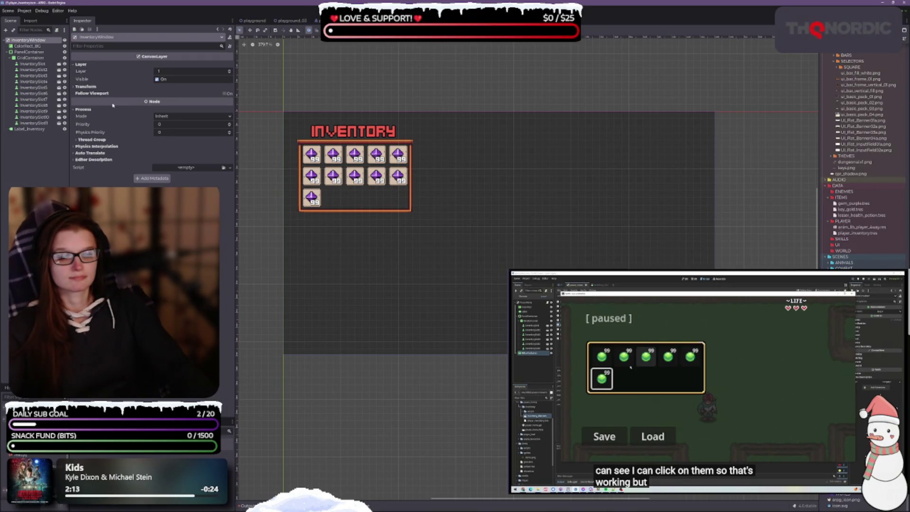
pyautogui.click(229, 71)
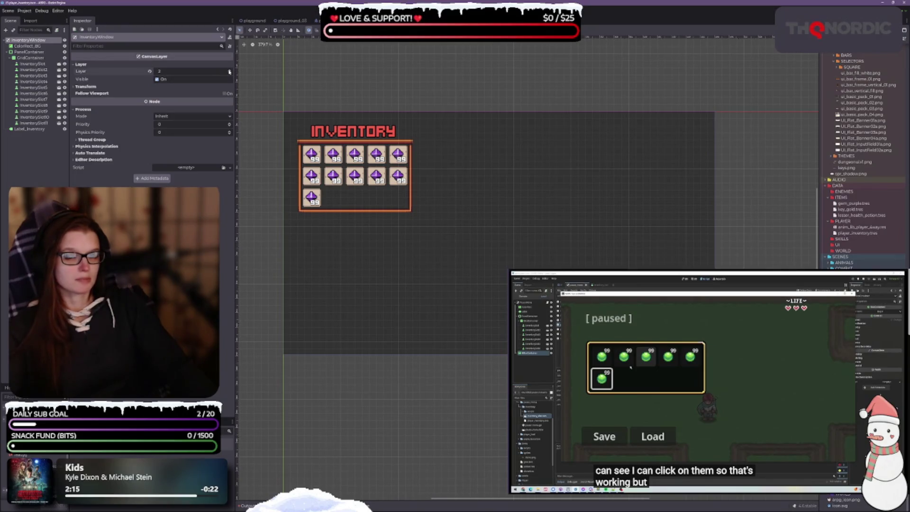
# Step: Compare against the PauseMenu scene, then bring up player_inventory.gd in VS Code
pyautogui.hotkey('ctrl', 'Tab')
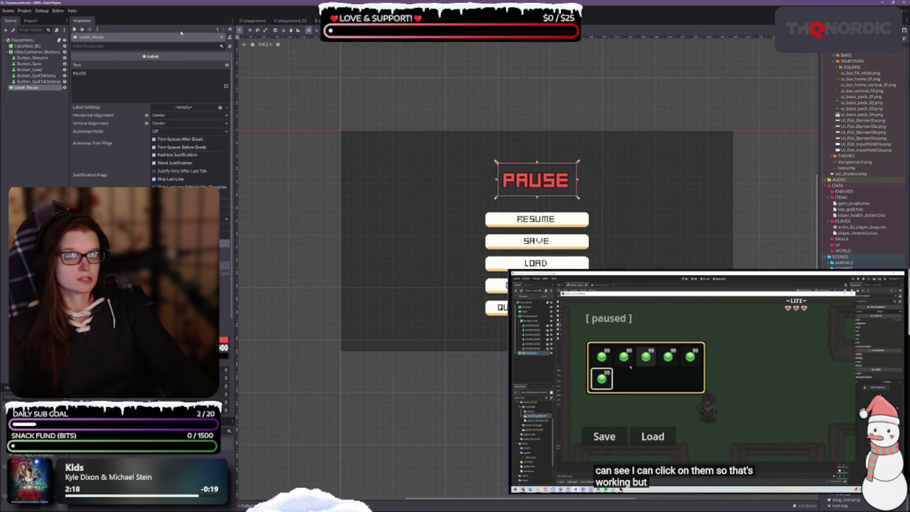
pyautogui.hotkey('ctrl', 'shift', 'Tab')
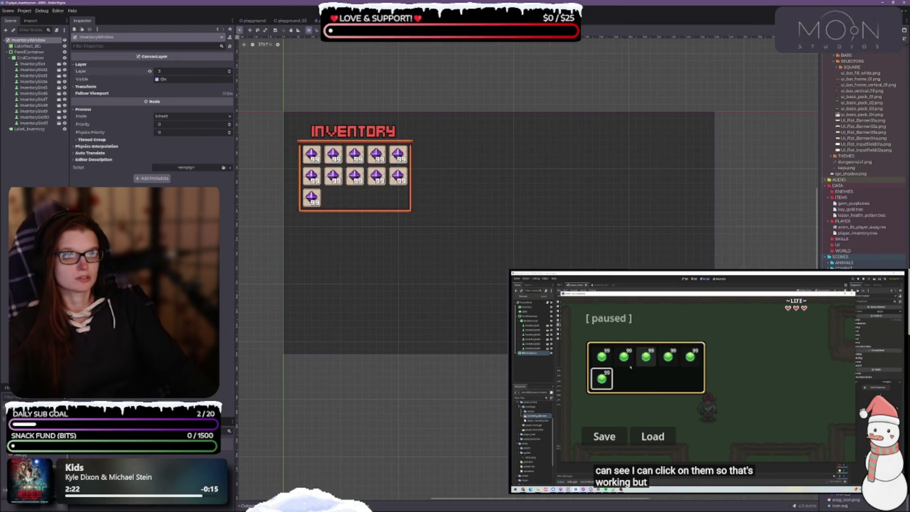
pyautogui.moveTo(459, 252); pyautogui.dragTo(454, 240)
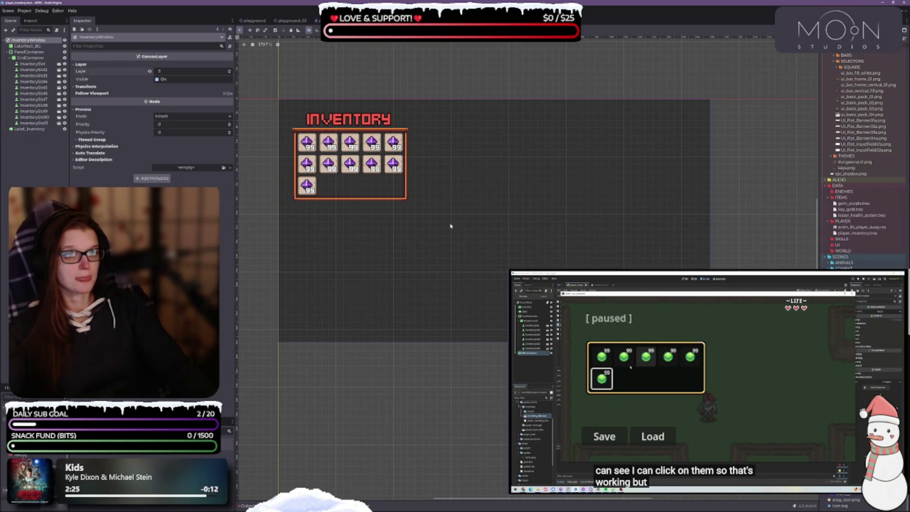
pyautogui.hotkey('ctrl', 'Tab')
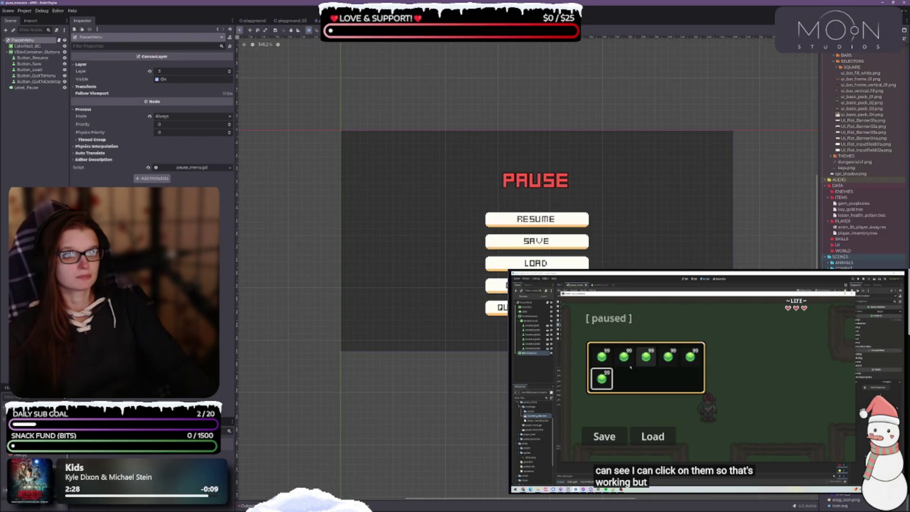
pyautogui.hotkey('ctrl', 'shift', 'Tab')
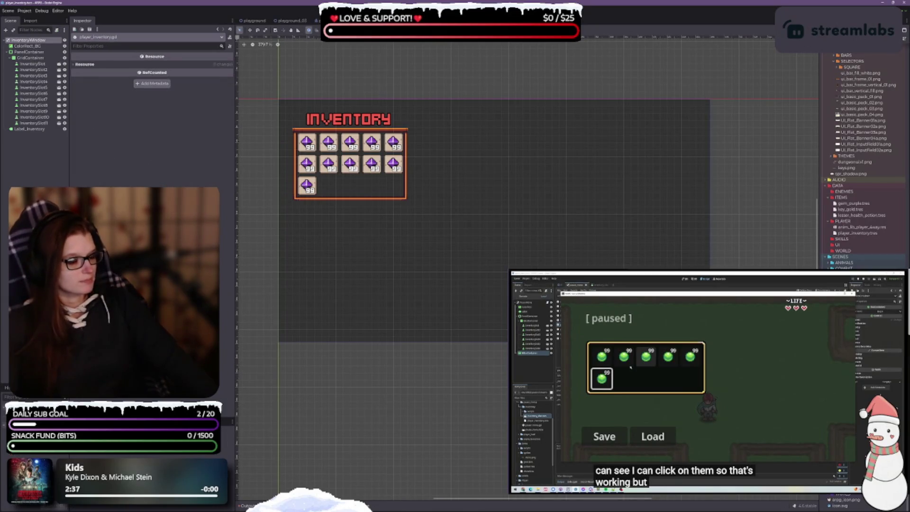
pyautogui.hotkey('alt', 'Tab')
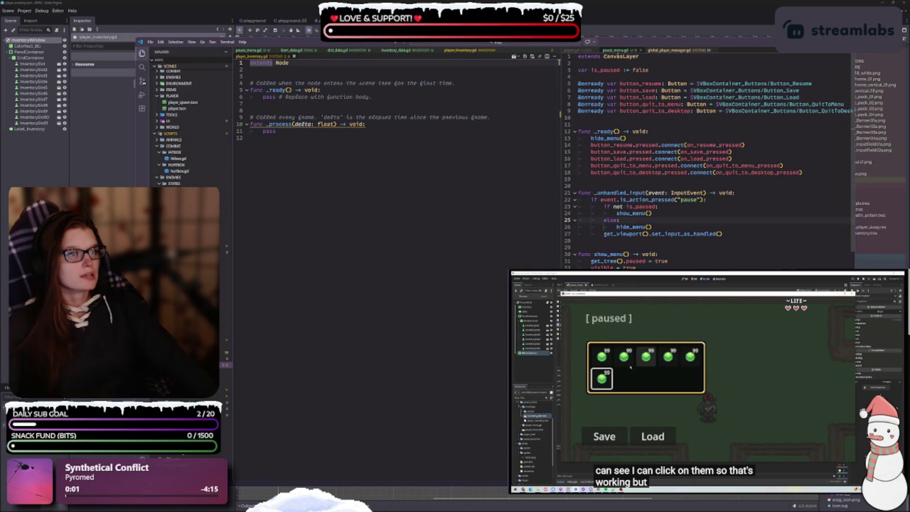
# Step: Move the player_inventory.gd tab into the top row beside pause_menu.gd
pyautogui.click(615, 52)
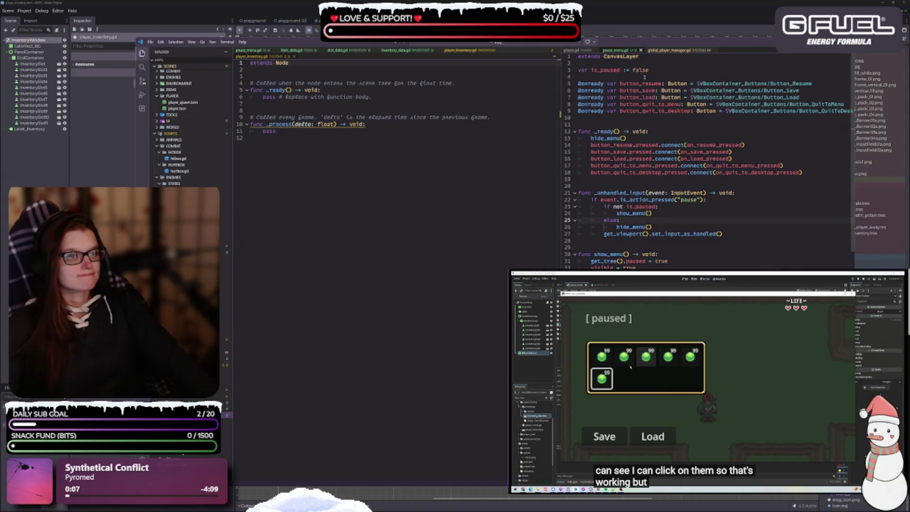
pyautogui.click(307, 62)
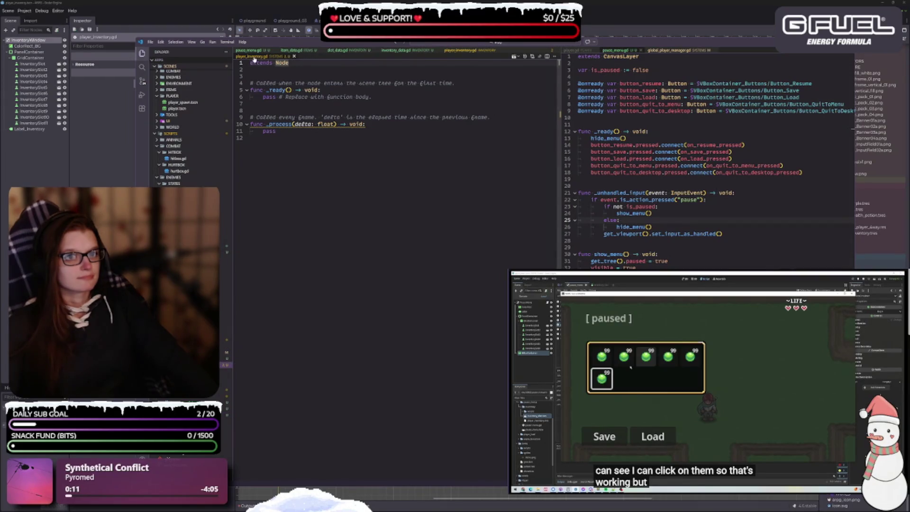
pyautogui.moveTo(496, 51); pyautogui.dragTo(464, 56)
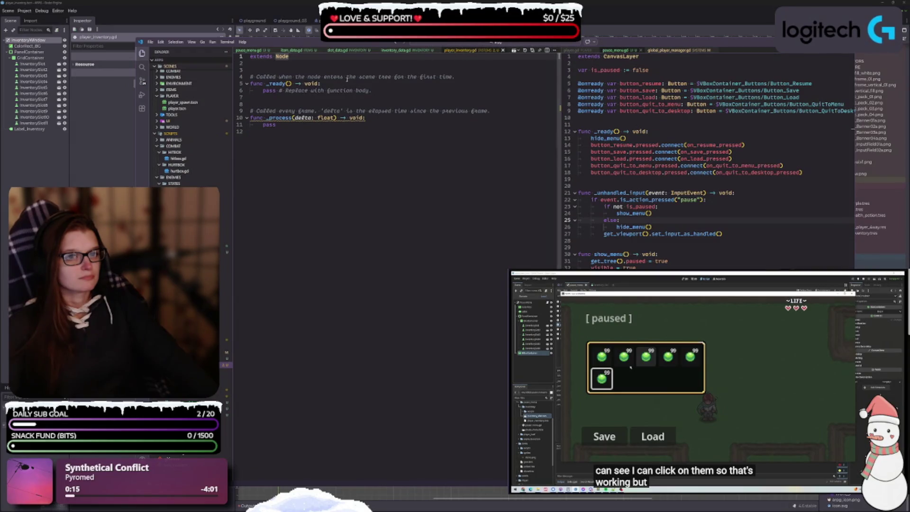
# Step: Delete the _process function and the template comments, leaving only _ready
pyautogui.click(334, 146)
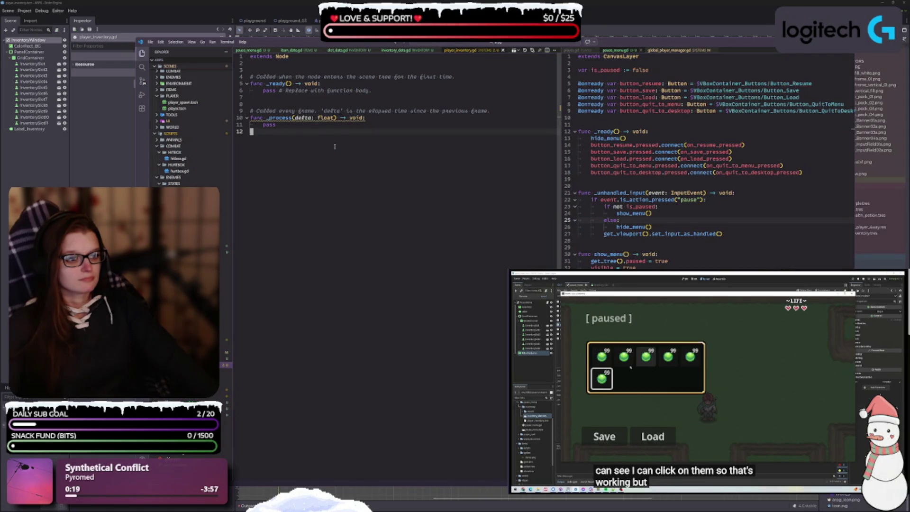
pyautogui.moveTo(252, 131); pyautogui.dragTo(252, 105)
pyautogui.press('BackSpace')
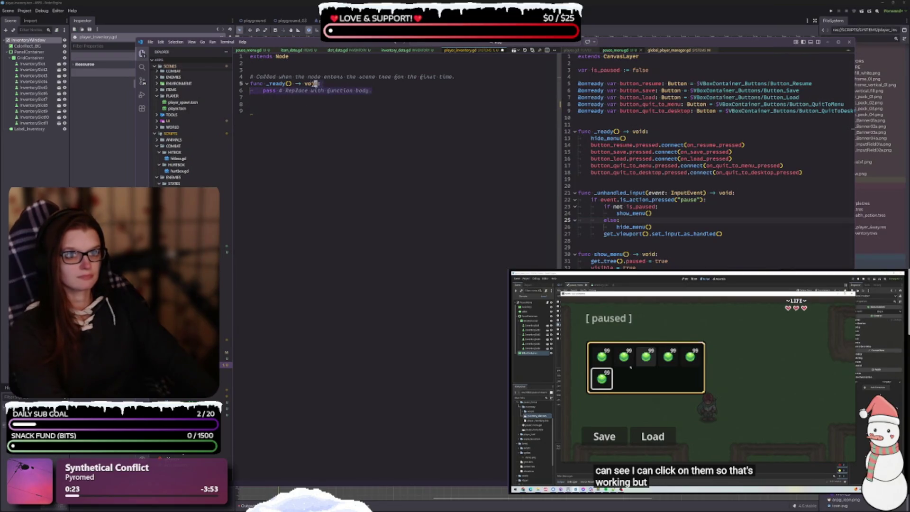
pyautogui.moveTo(372, 90); pyautogui.dragTo(287, 90)
pyautogui.press('BackSpace')
pyautogui.press('BackSpace')
pyautogui.press('BackSpace')
pyautogui.click(455, 76)
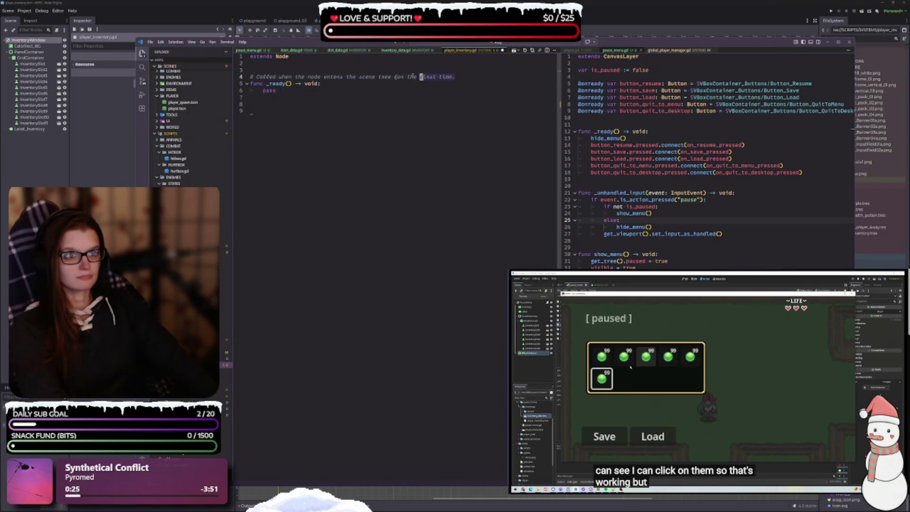
pyautogui.moveTo(455, 76); pyautogui.dragTo(251, 77)
pyautogui.press('BackSpace')
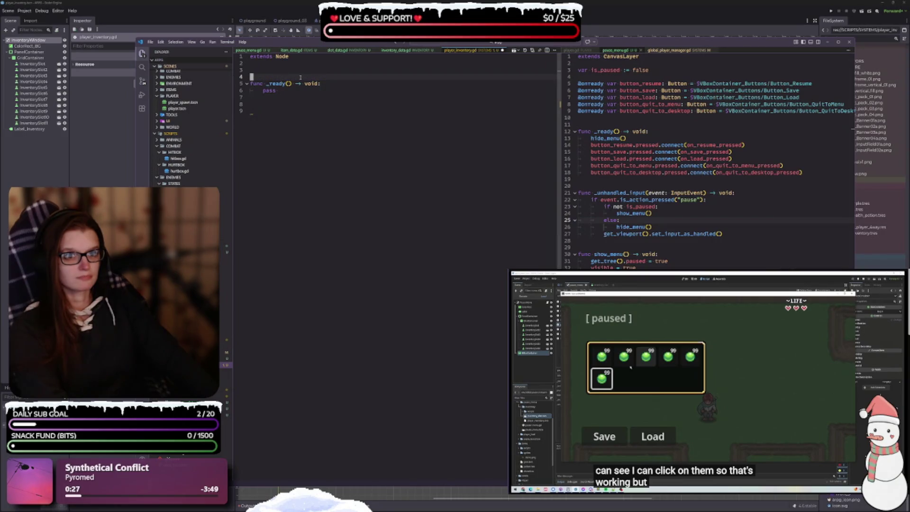
# Step: Change the script's base class from Node to CanvasLayer via autocomplete
pyautogui.click(305, 59)
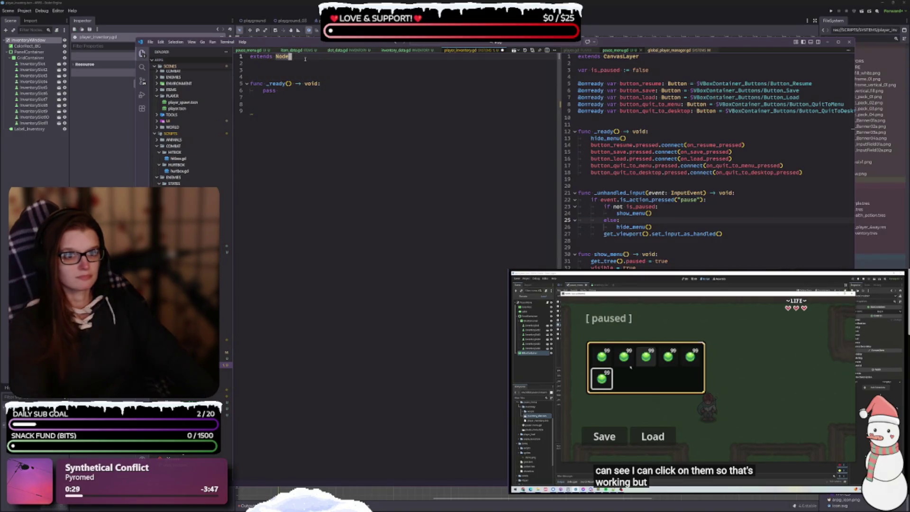
pyautogui.press('BackSpace')
pyautogui.press('BackSpace')
pyautogui.press('BackSpace')
pyautogui.press('BackSpace')
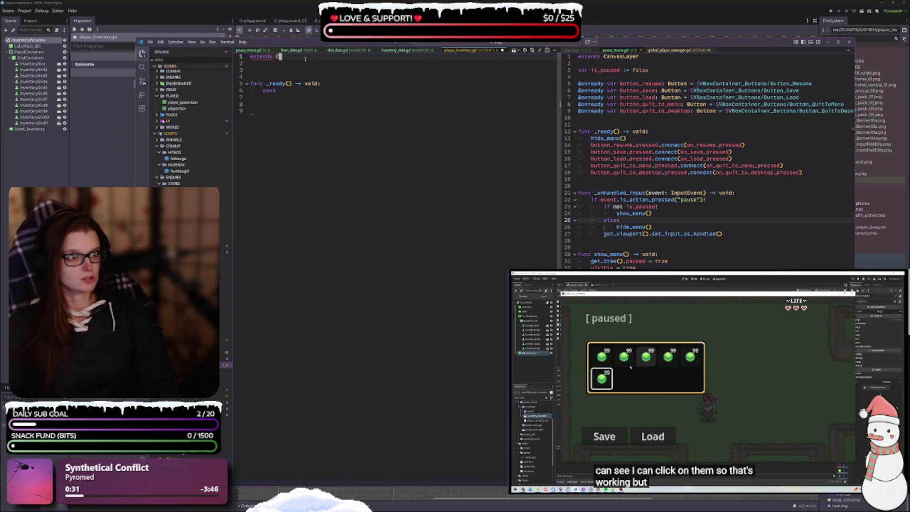
pyautogui.write('Canv')
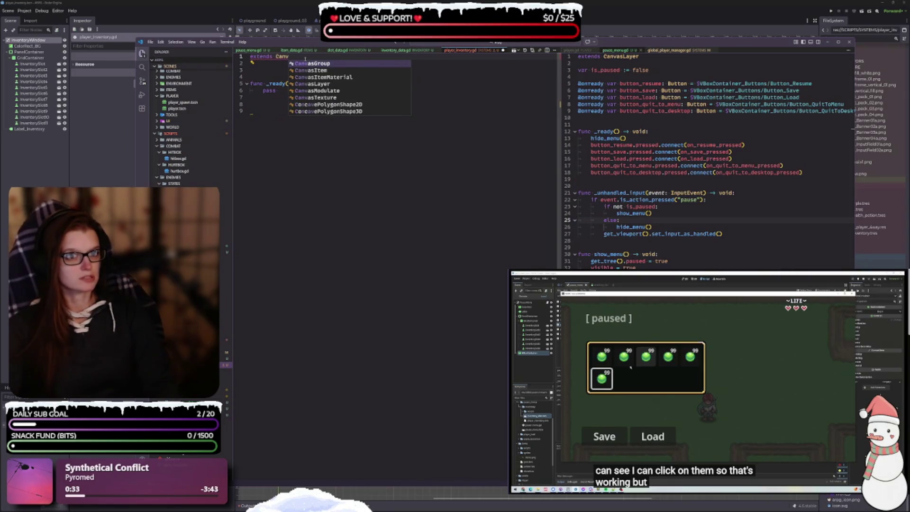
pyautogui.press('Down')
pyautogui.press('Down')
pyautogui.press('Down')
pyautogui.press('Return')
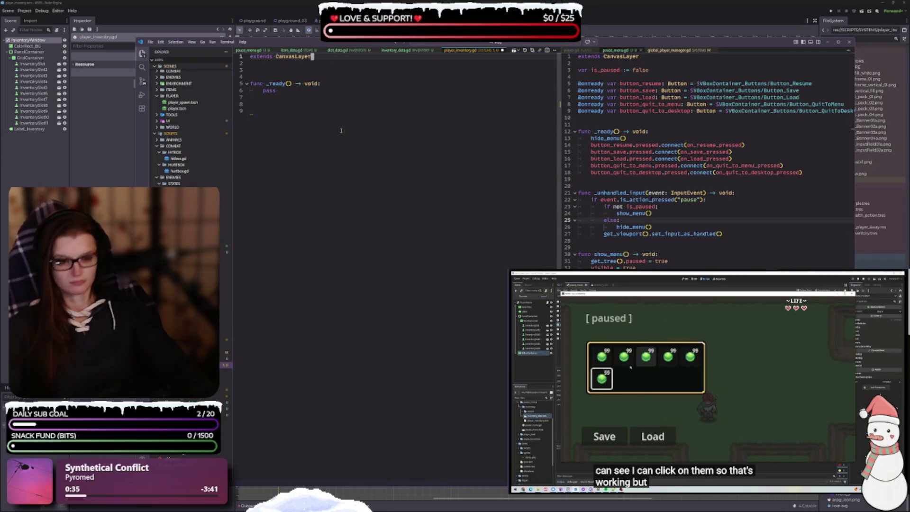
# Step: Save the script and add 'var is_open := false' below the extends line
pyautogui.hotkey('ctrl', 's')
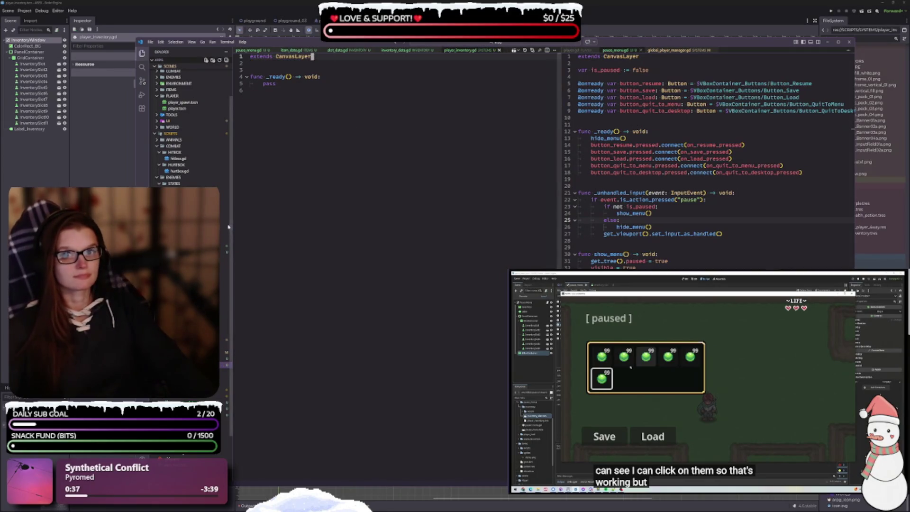
pyautogui.click(268, 65)
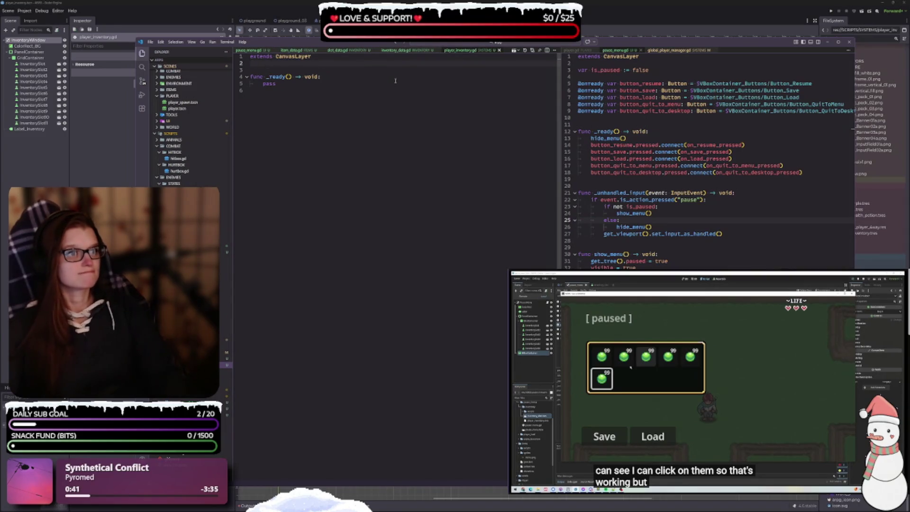
pyautogui.press('Return')
pyautogui.press('Return')
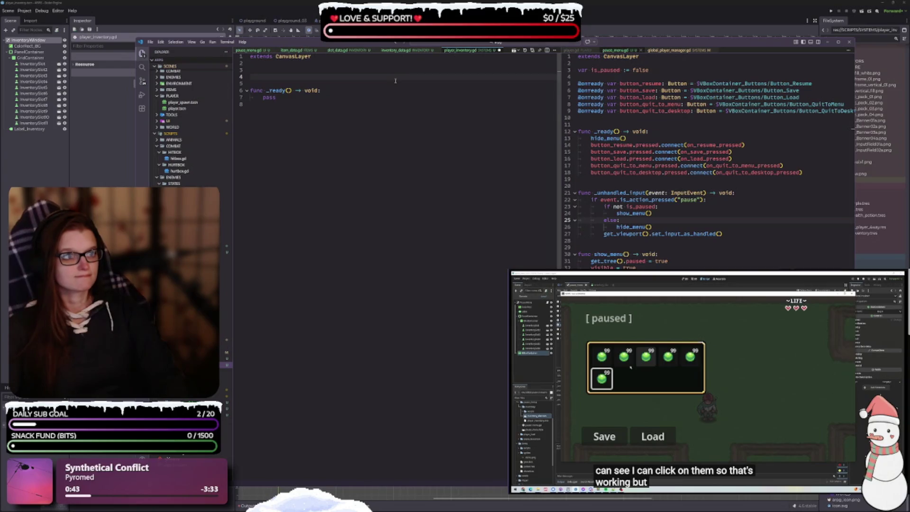
pyautogui.press('Up')
pyautogui.write('var')
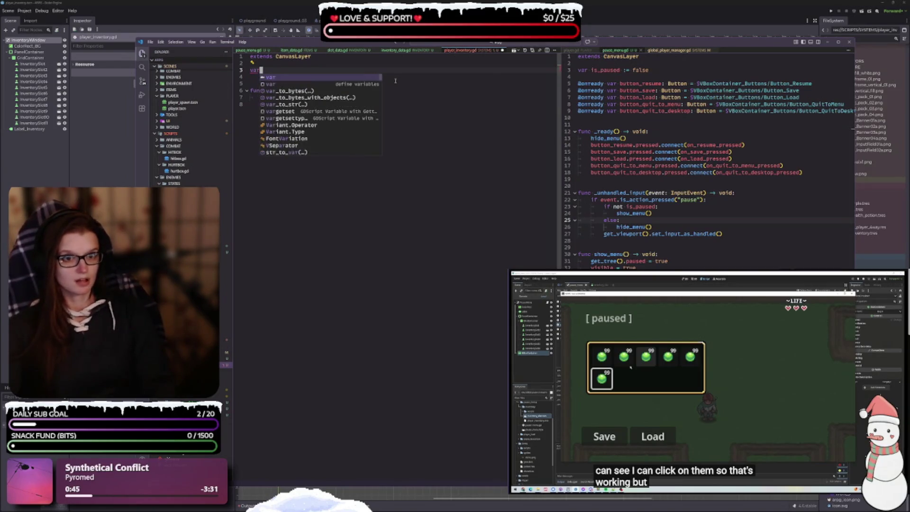
pyautogui.write(' is_')
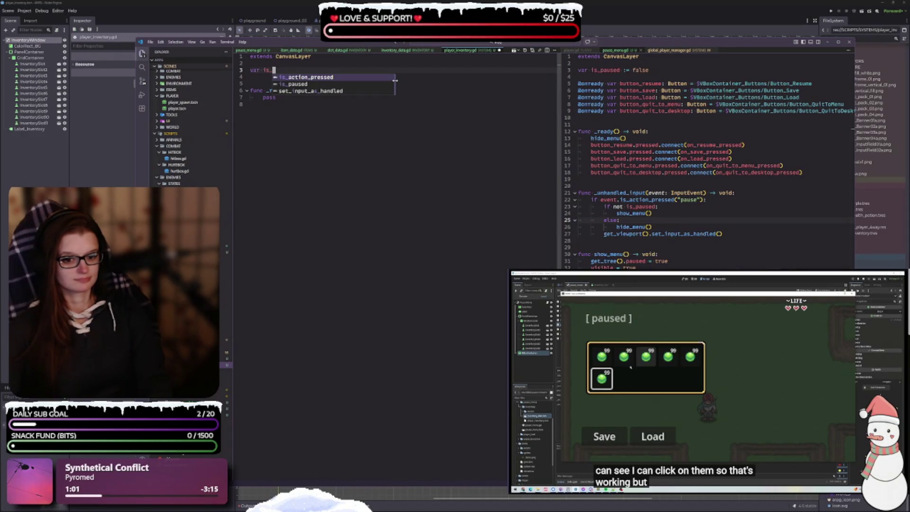
pyautogui.write('open')
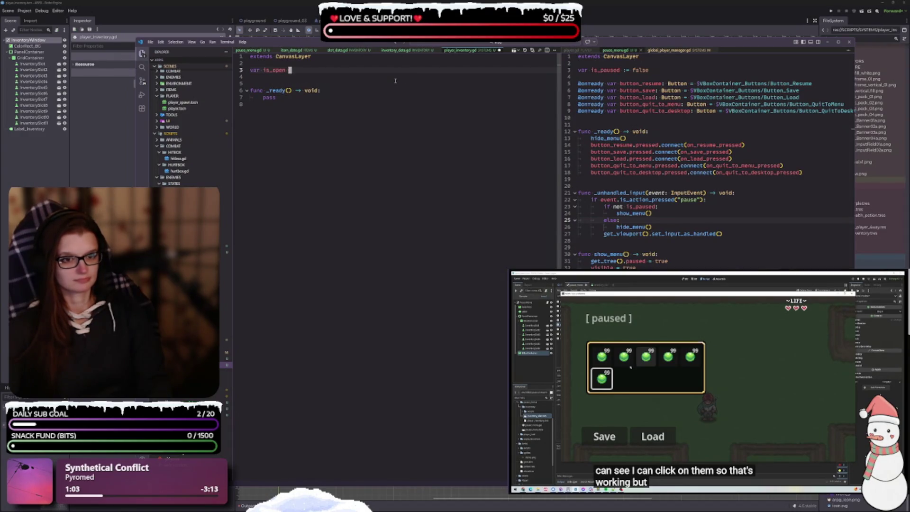
pyautogui.write(' := false')
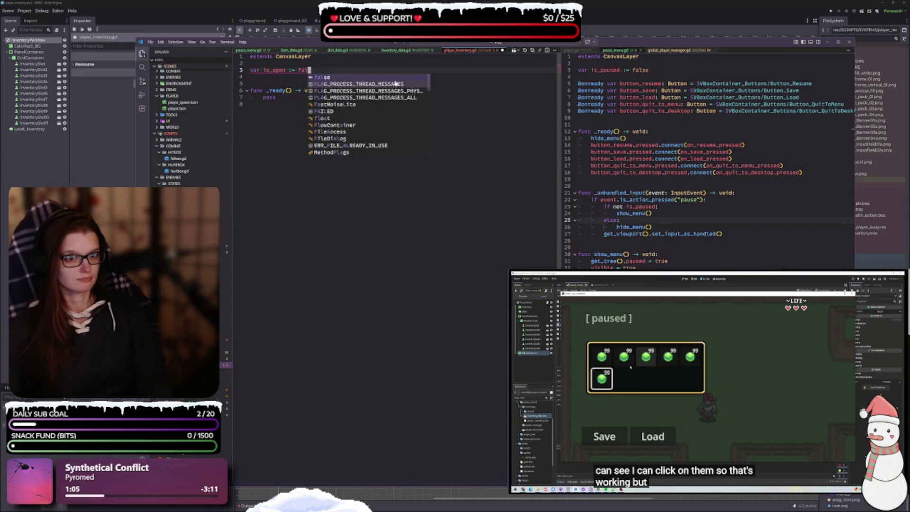